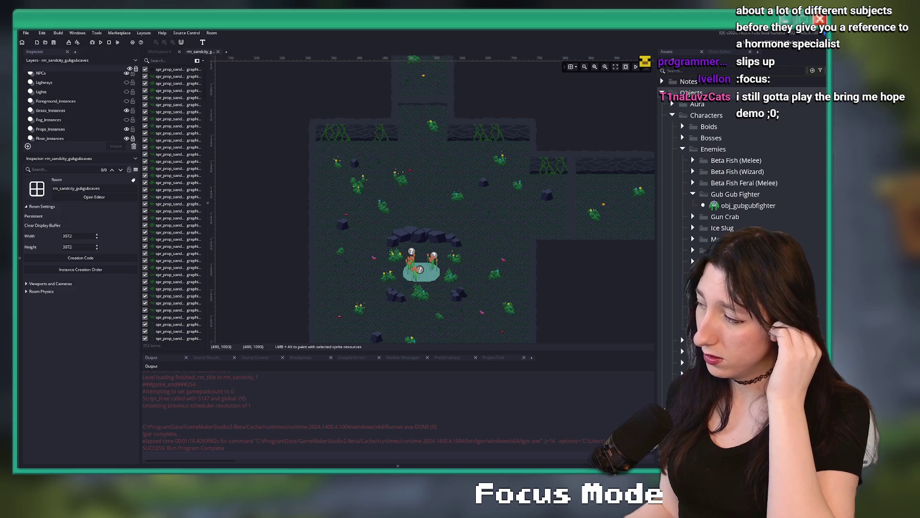
Frame the grassy cave corridor in view and launch Snipping Tool from Start search
mouse_move(445, 188)
mouse_down()
mouse_move(425, 192)
mouse_move(416, 207)
mouse_up()
scroll(416, 207, down, 4)
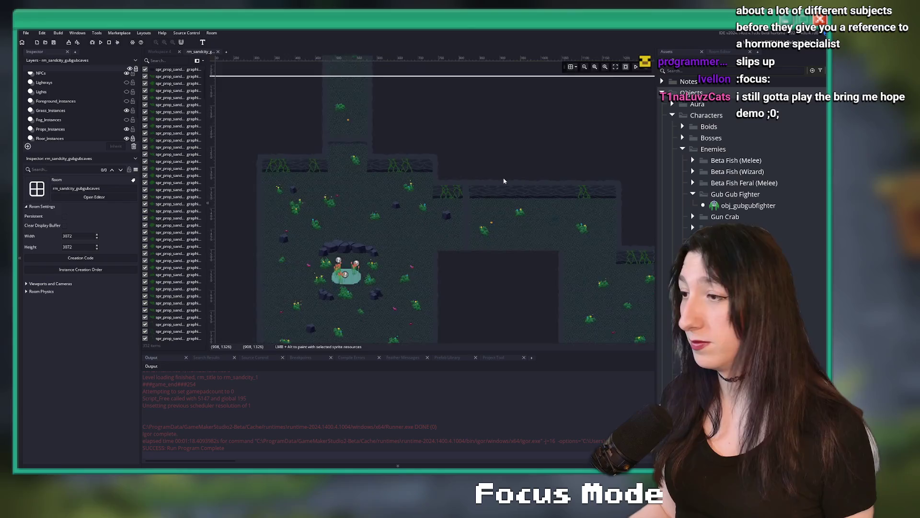
scroll(459, 187, up, 3)
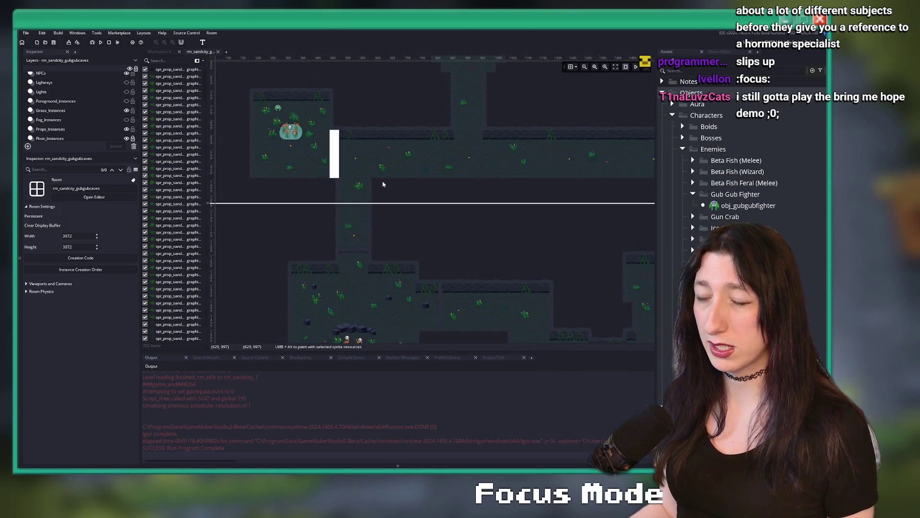
scroll(449, 118, down, 2)
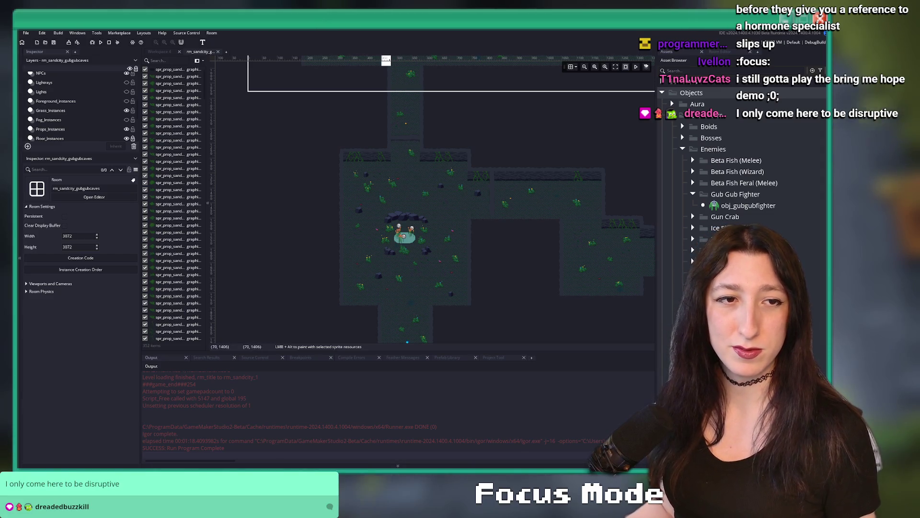
scroll(367, 220, up, 3)
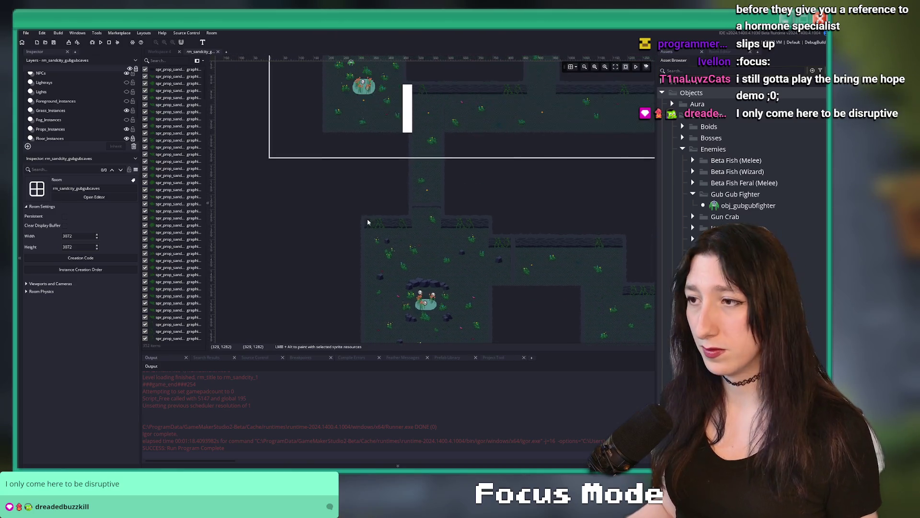
scroll(379, 240, up, 3)
ctrl+scroll(384, 261, up, 2)
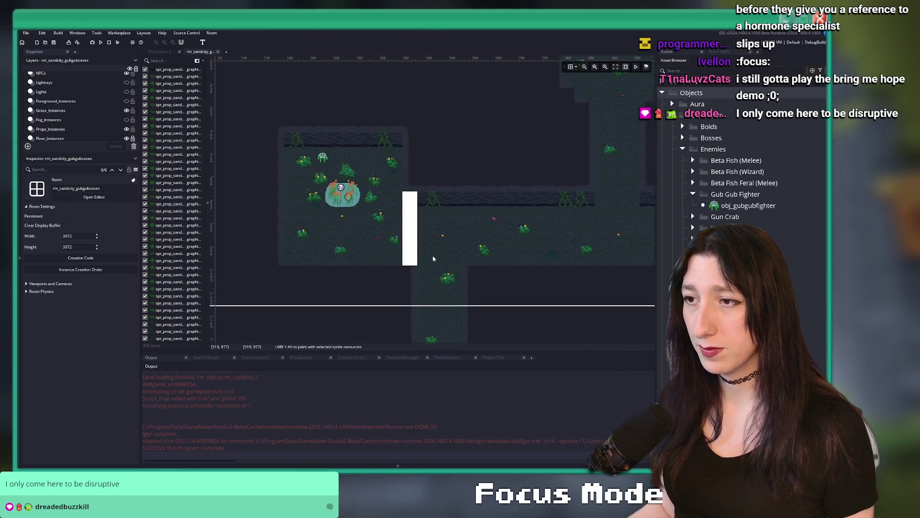
scroll(385, 191, down, 3)
ctrl+scroll(385, 170, down, 3)
ctrl+scroll(385, 215, up, 5)
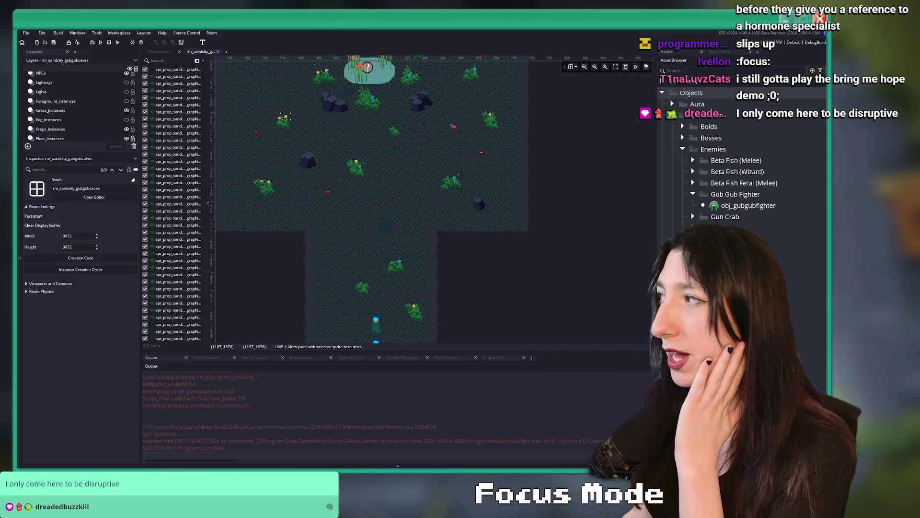
ctrl+scroll(374, 206, down, 3)
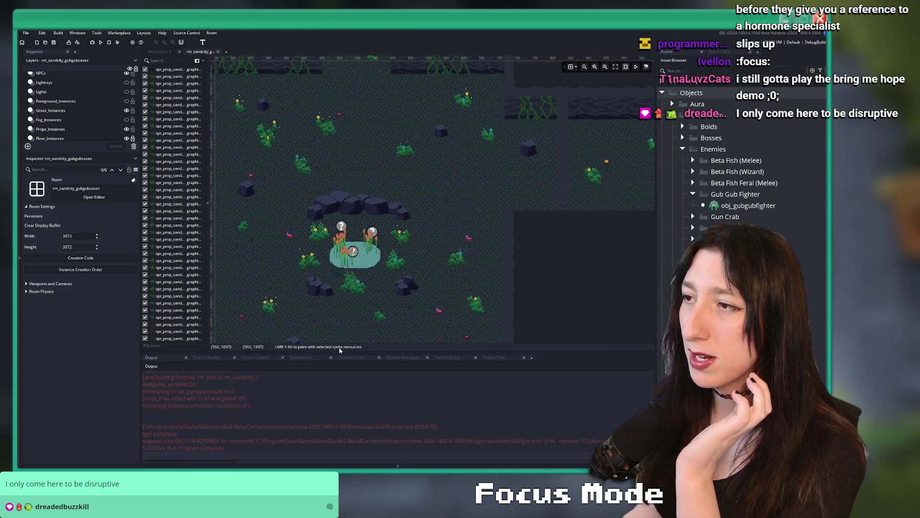
ctrl+scroll(348, 297, up, 3)
ctrl+scroll(408, 206, down, 3)
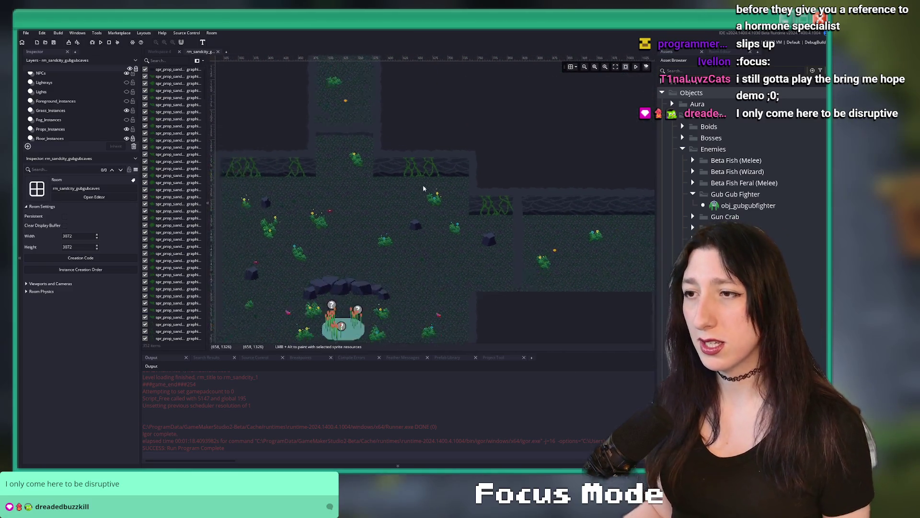
ctrl+scroll(412, 168, down, 2)
ctrl+scroll(406, 274, up, 2)
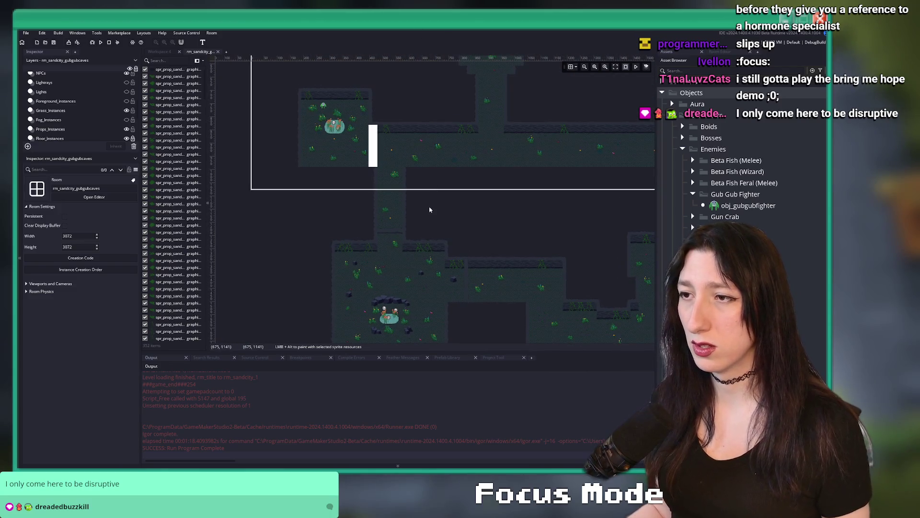
ctrl+scroll(409, 240, down, 2)
ctrl+scroll(378, 238, up, 2)
scroll(380, 204, down, 3)
ctrl+scroll(383, 201, up, 4)
ctrl+scroll(462, 156, down, 3)
scroll(460, 173, down, 3)
ctrl+scroll(460, 188, up, 2)
ctrl+scroll(460, 189, up, 3)
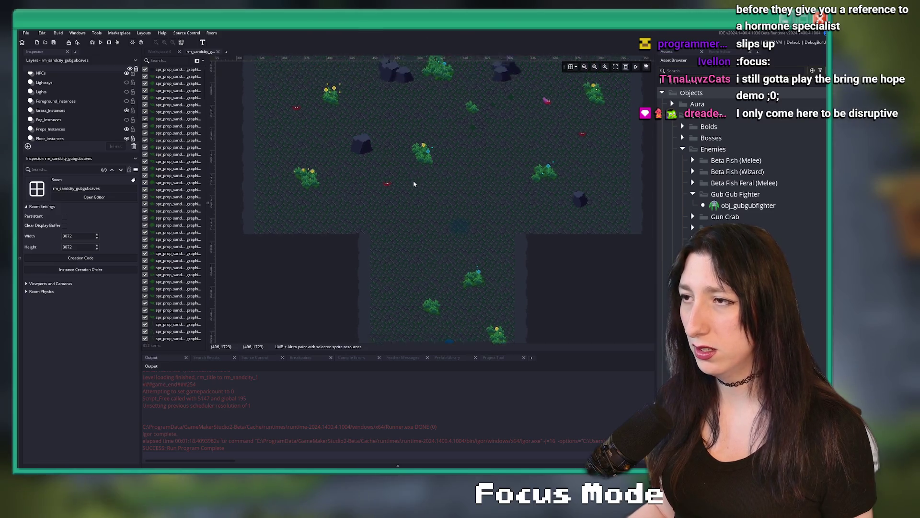
scroll(423, 194, up, 3)
ctrl+scroll(423, 194, up, 2)
ctrl+scroll(452, 172, down, 5)
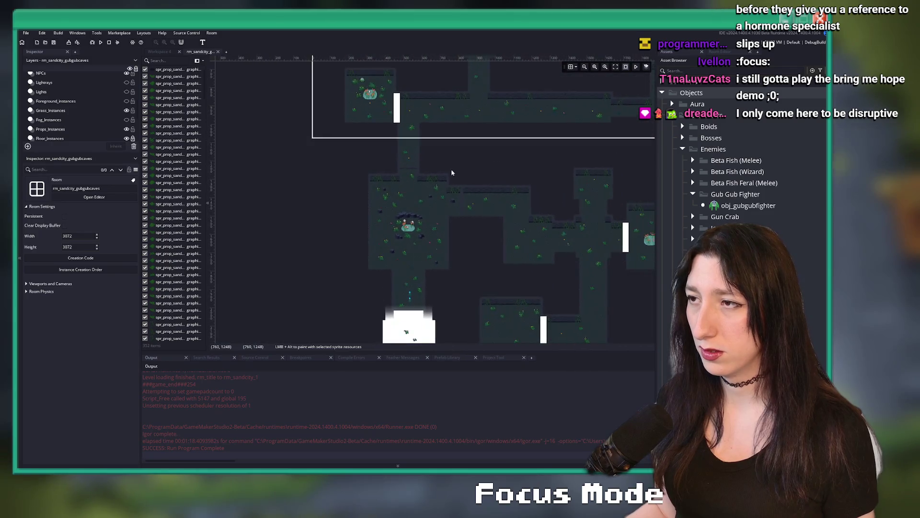
ctrl+scroll(452, 173, up, 6)
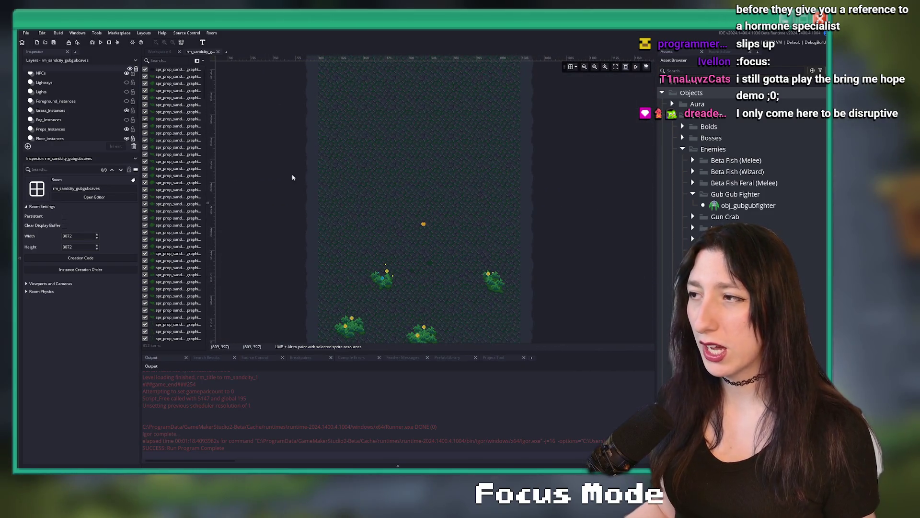
scroll(405, 233, down, 1)
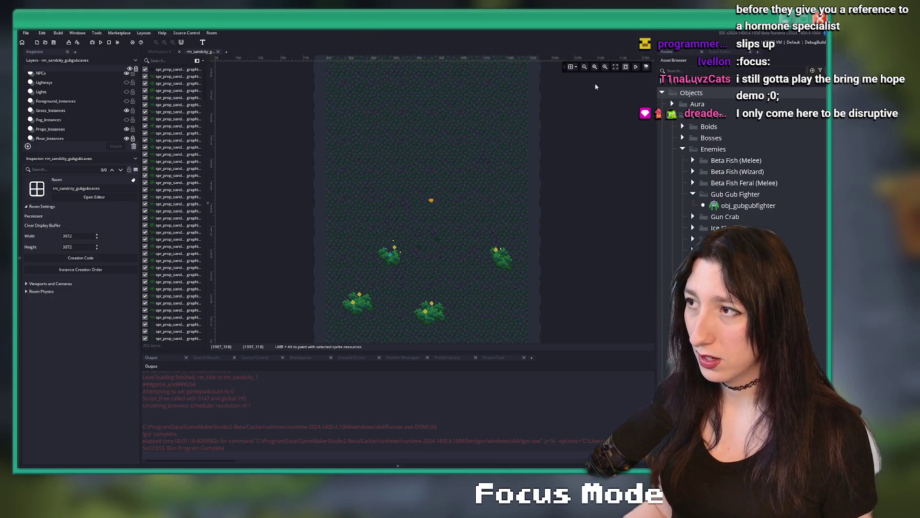
scroll(286, 333, down, 3)
key(super)
text(snipping Tool)
key(Return)
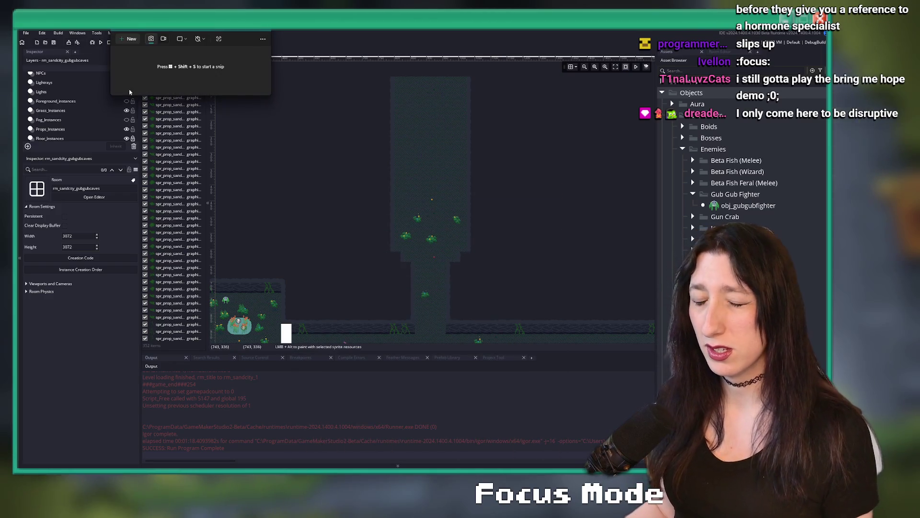
Snip the grassy cave corridor region and copy the capture to the clipboard
click(129, 38)
mouse_move(365, 137)
mouse_down()
mouse_move(489, 246)
mouse_move(491, 265)
mouse_up()
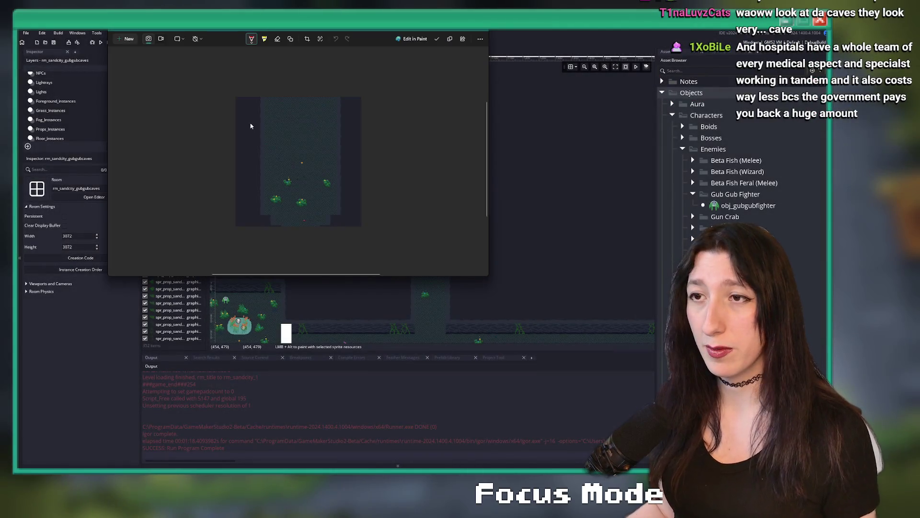
right_click(250, 126)
click(268, 131)
key(alt+Tab)
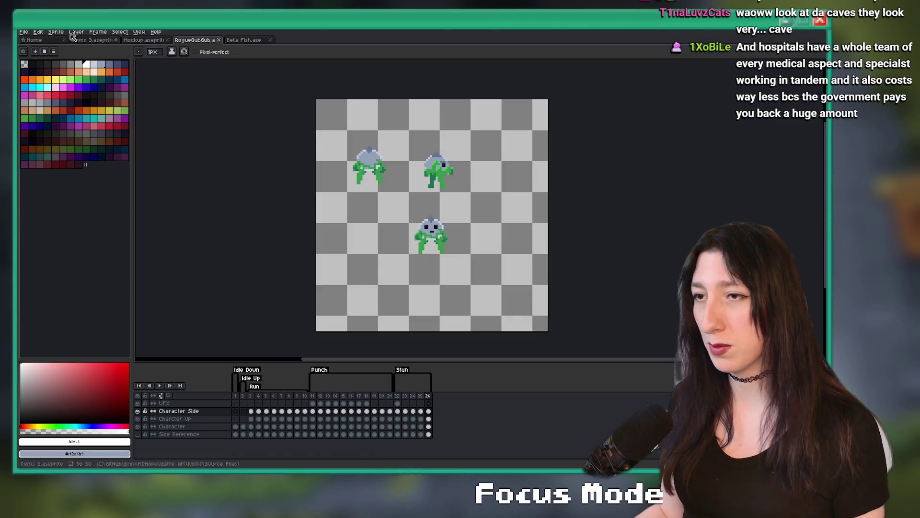
Create a new sprite and paste the cave corridor screenshot onto its canvas
click(23, 32)
click(33, 40)
key(Return)
key(ctrl+v)
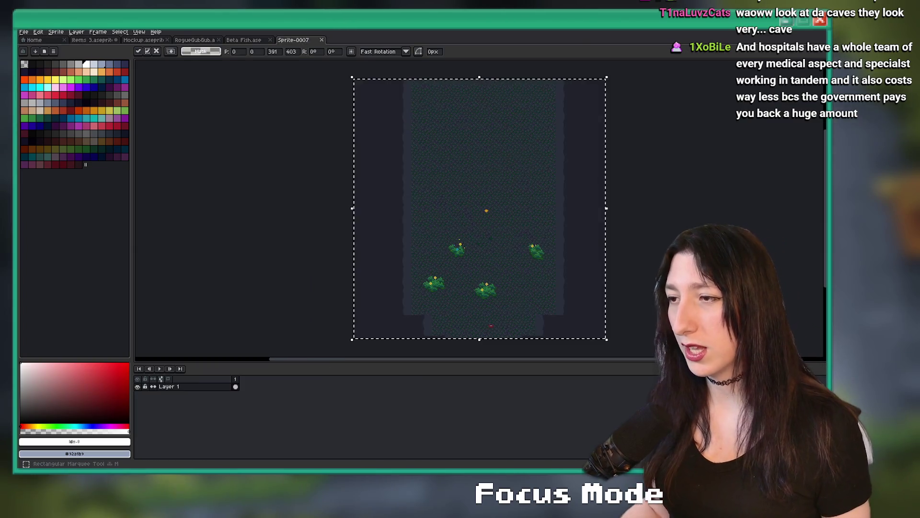
key(Return)
Add an empty layer above the screenshot and go back to GameMaker's room editor
key(shift+ctrl+n)
scroll(456, 125, up, 5)
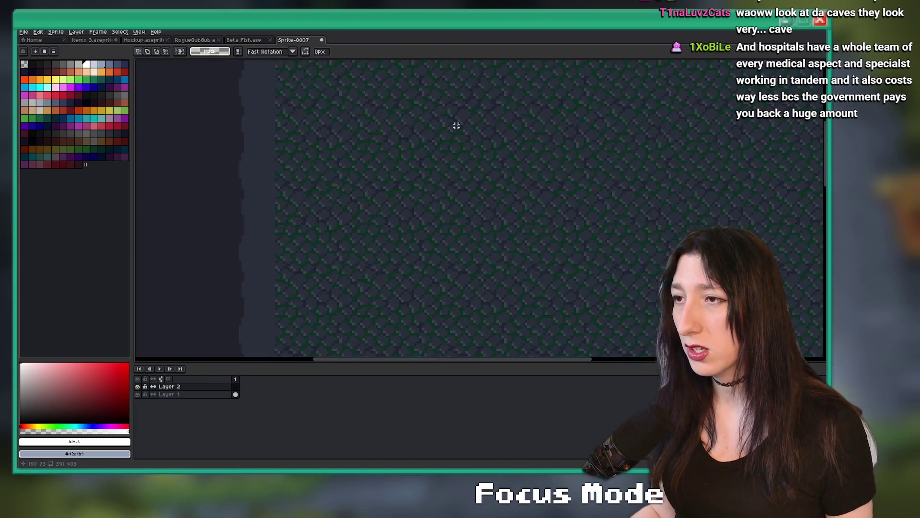
scroll(417, 134, down, 2)
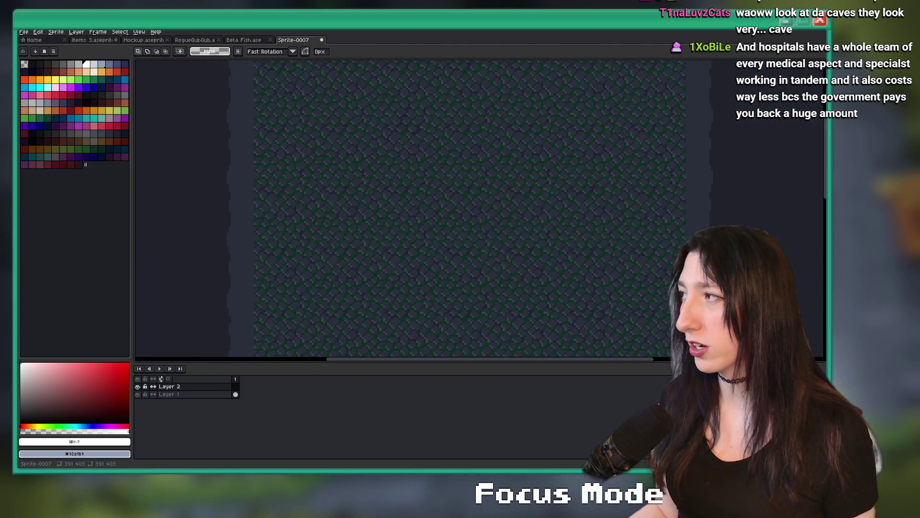
key(alt+Tab)
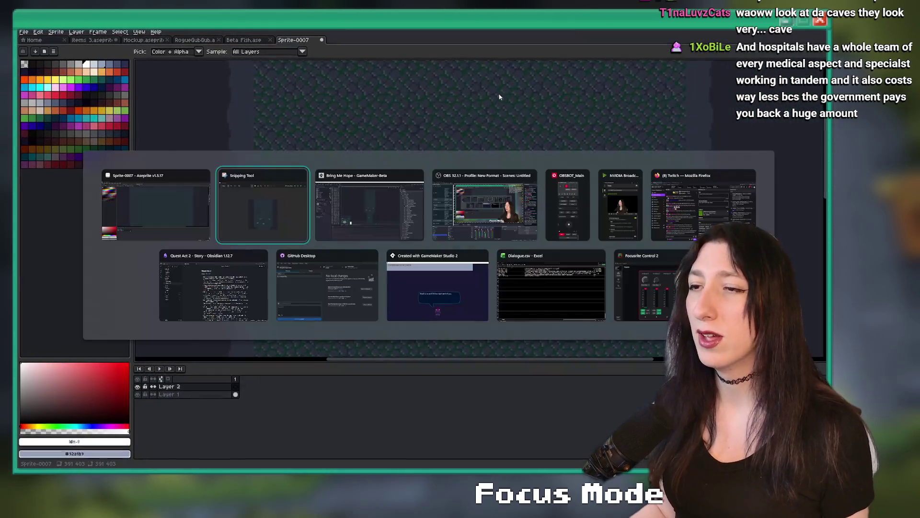
click(379, 206)
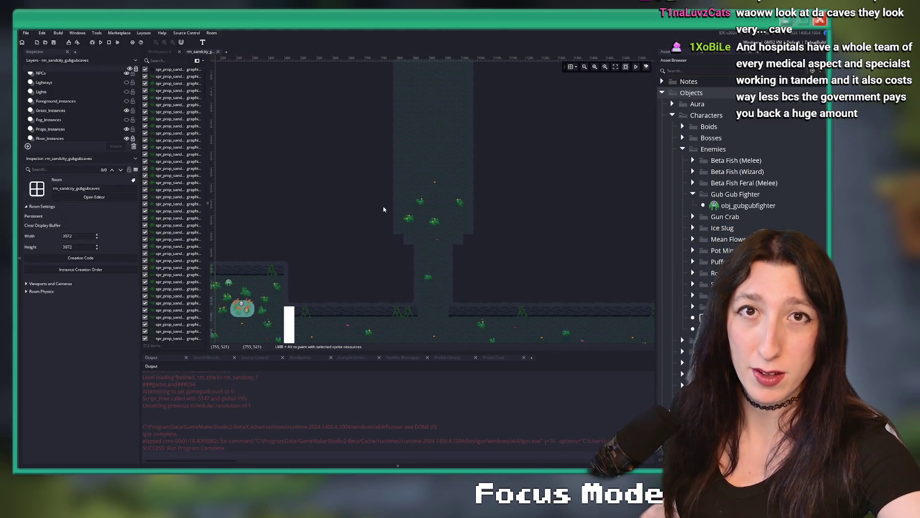
Scroll across the cave room and box-select the six plant sprites near the pond
scroll(384, 209, down, 5)
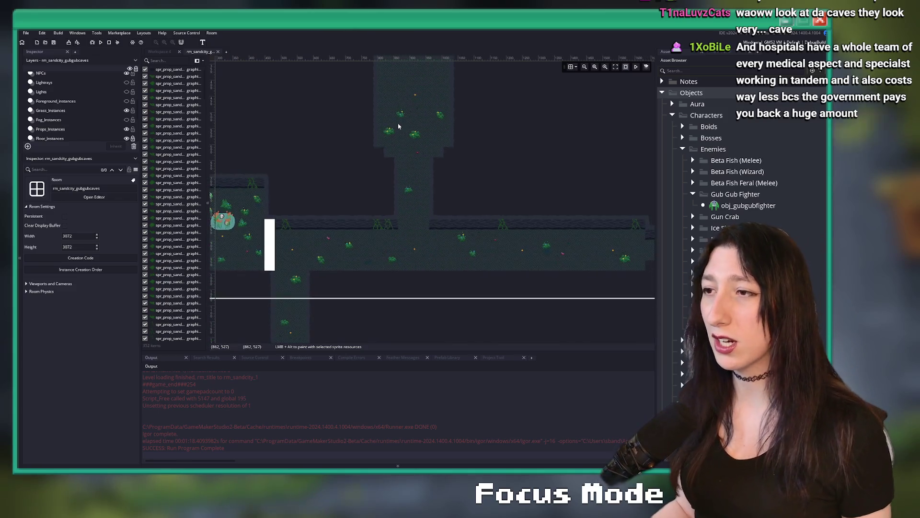
scroll(397, 124, down, 2)
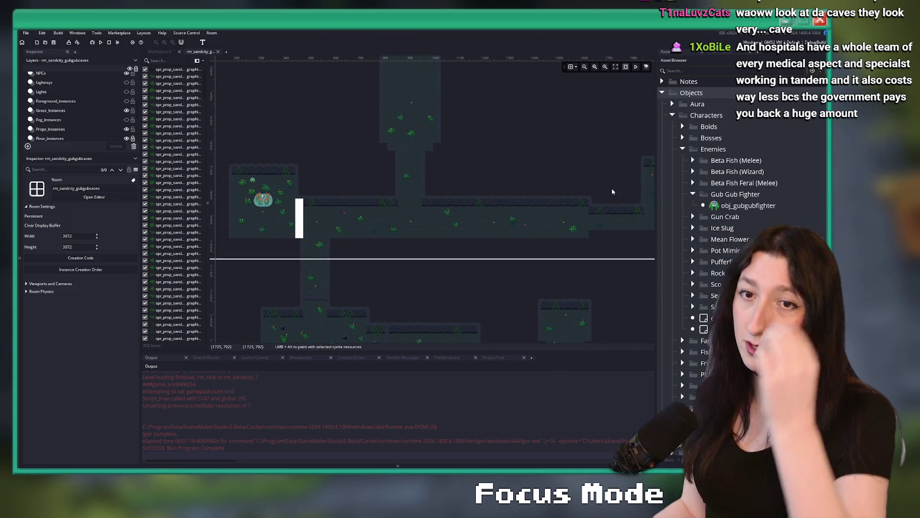
scroll(584, 212, down, 3)
scroll(274, 172, right, 5)
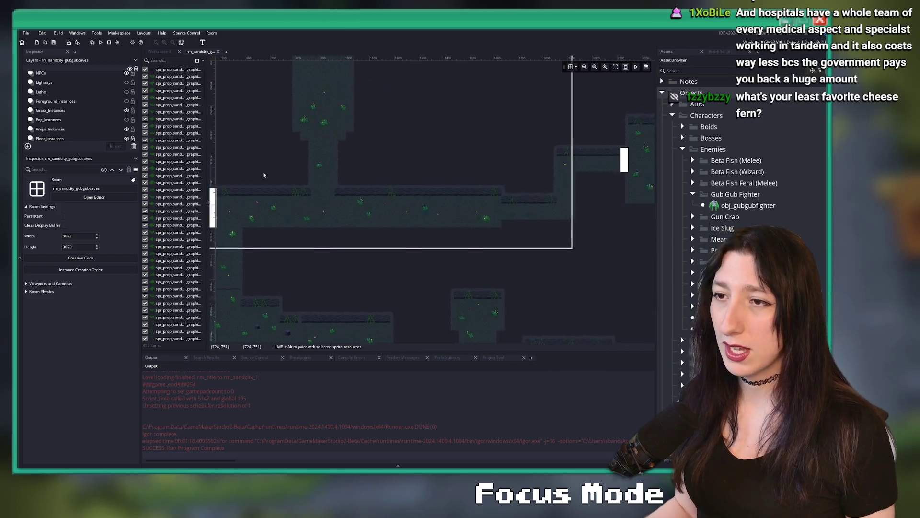
scroll(401, 164, up, 3)
scroll(401, 164, right, 5)
scroll(484, 165, up, 3)
scroll(333, 154, down, 3)
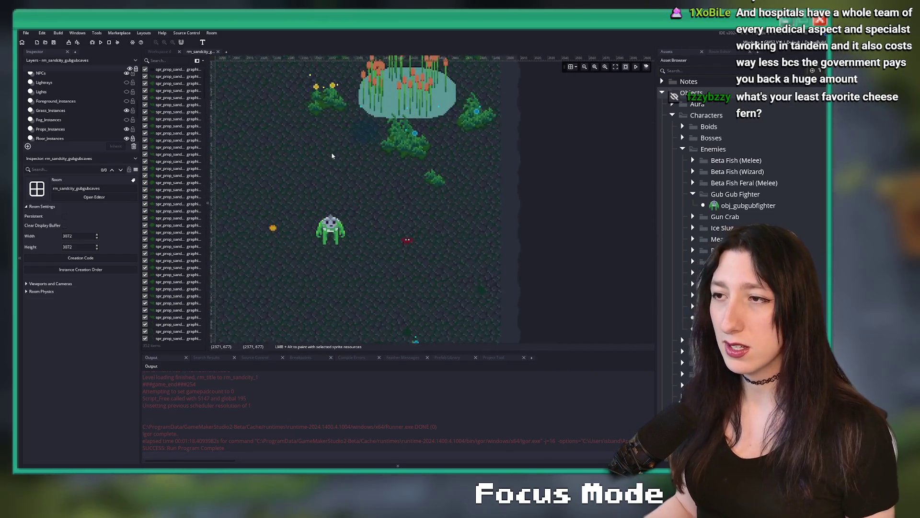
scroll(514, 122, right, 3)
drag(514, 121, 413, 168)
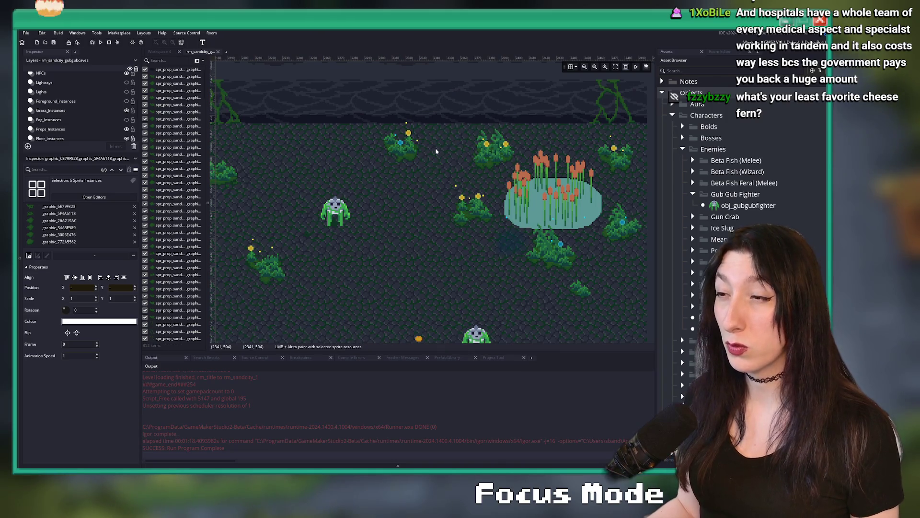
Scroll and pan back out until the whole cave room is visible
scroll(479, 158, down, 5)
scroll(497, 161, down, 2)
scroll(508, 130, left, 3)
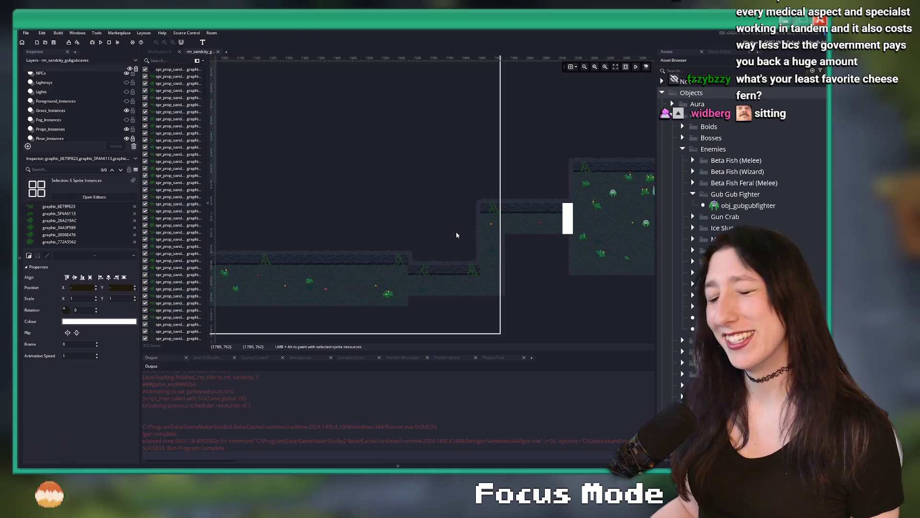
scroll(464, 189, left, 4)
scroll(482, 170, up, 5)
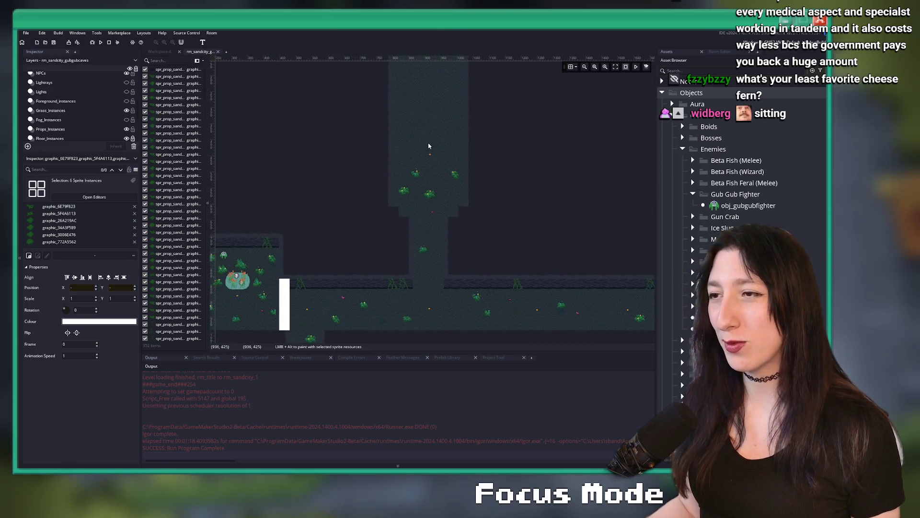
mouse_move(325, 226)
mouse_down()
mouse_move(483, 230)
mouse_move(555, 218)
mouse_move(446, 198)
mouse_up()
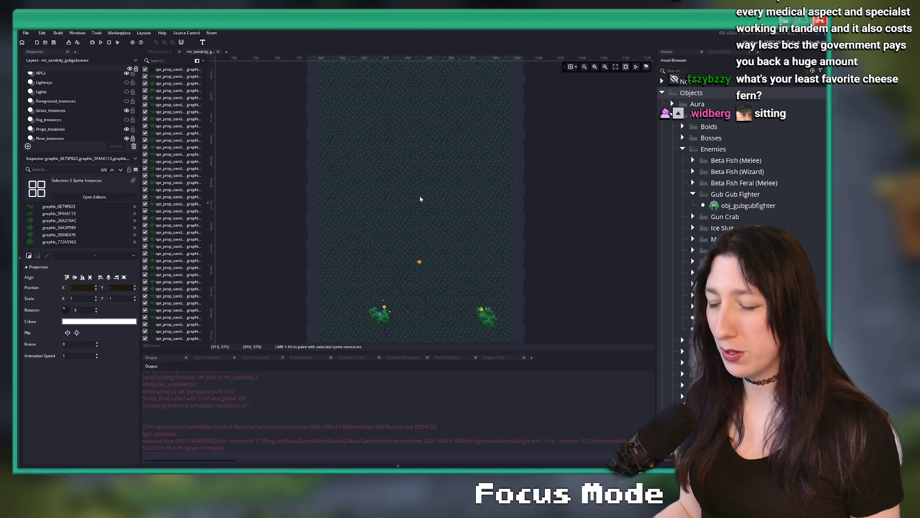
scroll(417, 199, down, 3)
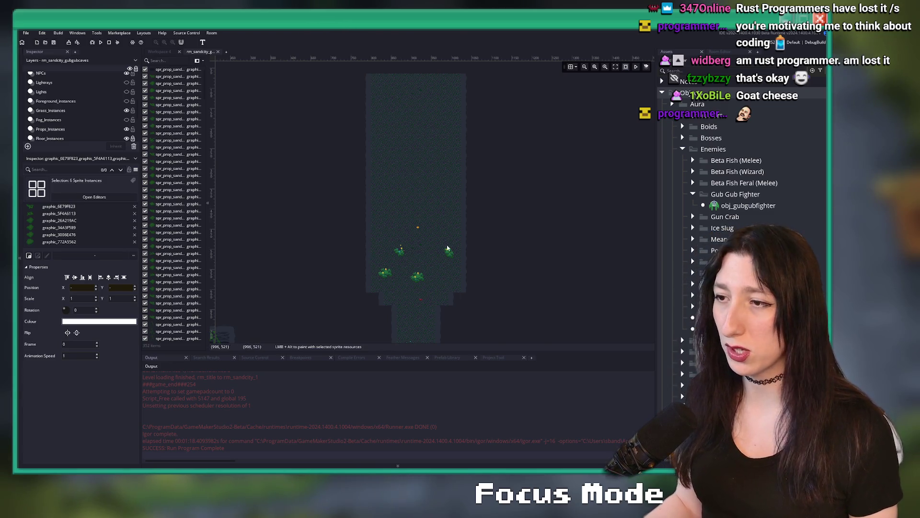
Zoom into the cave room, then return to the cave corridor sprite in Aseprite
scroll(436, 216, up, 3)
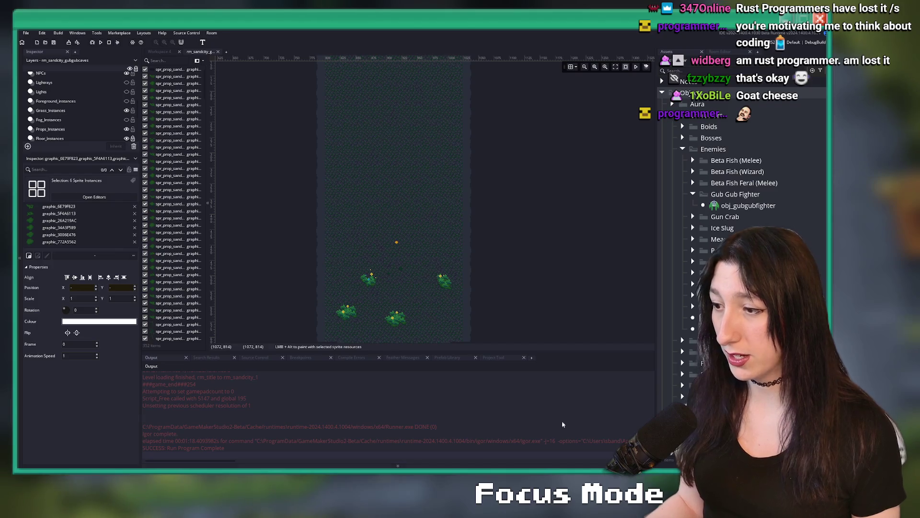
key(alt+Tab)
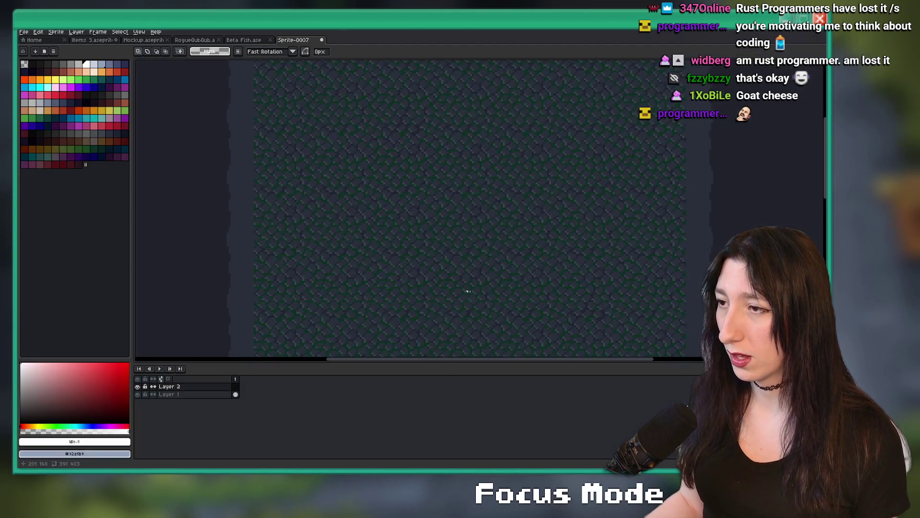
Centre the room image, hide the timeline, and try pale blue-grey strokes, undoing them
scroll(496, 227, up, 3)
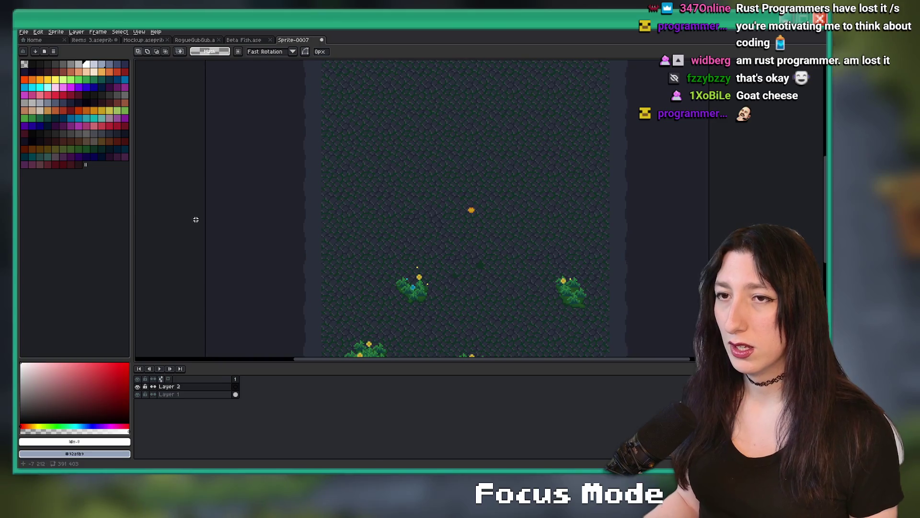
scroll(174, 97, up, 1)
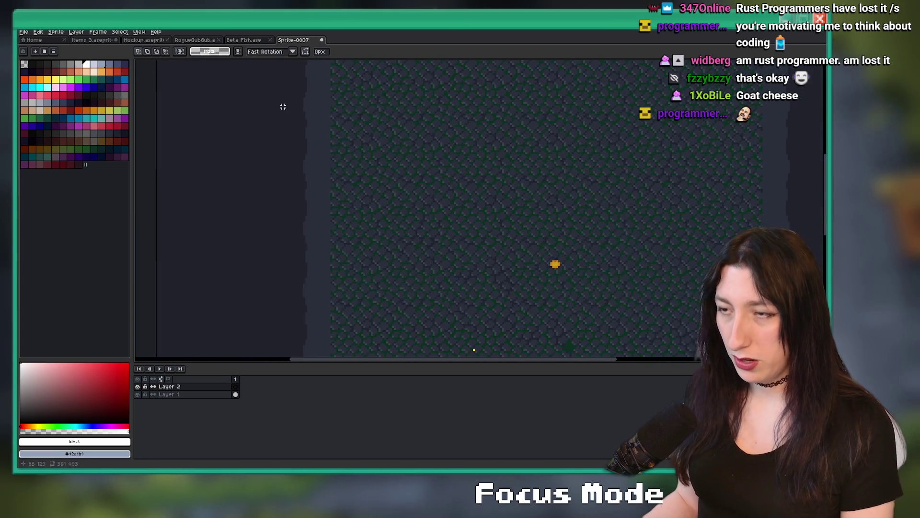
drag(314, 120, 308, 133)
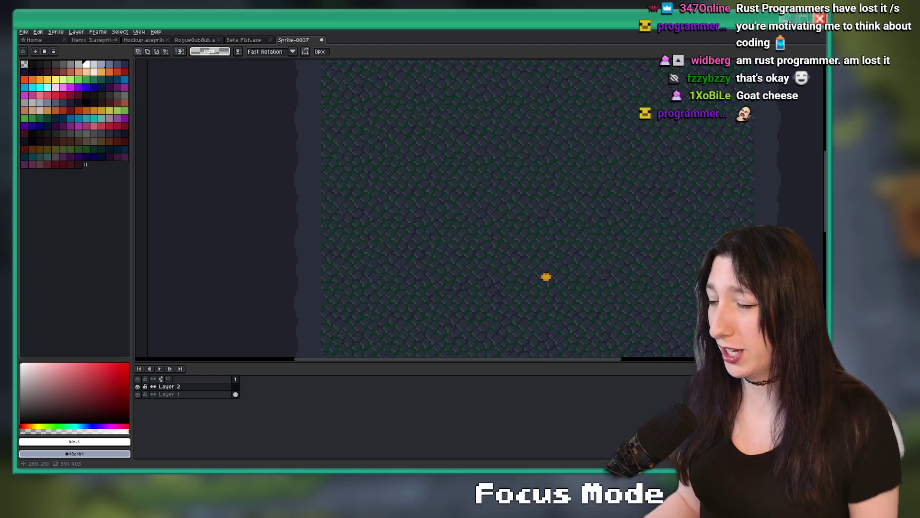
drag(619, 202, 542, 193)
key(Tab)
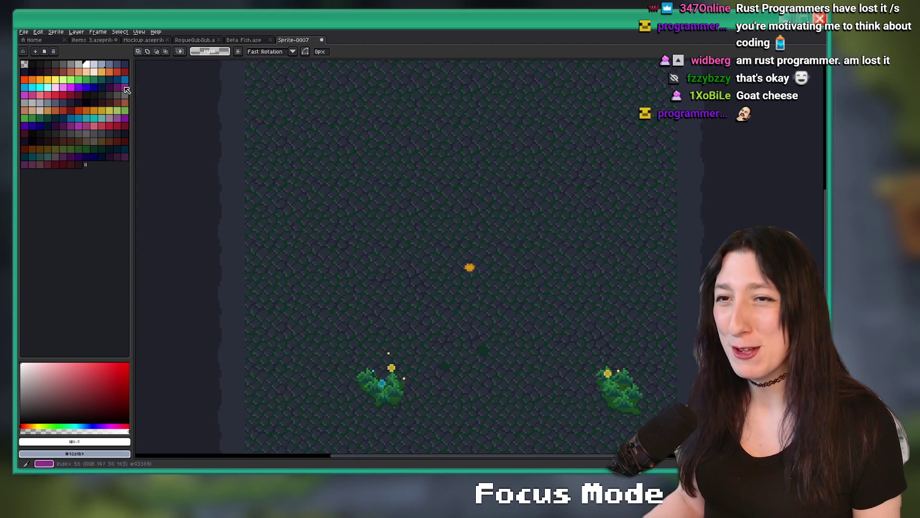
click(55, 103)
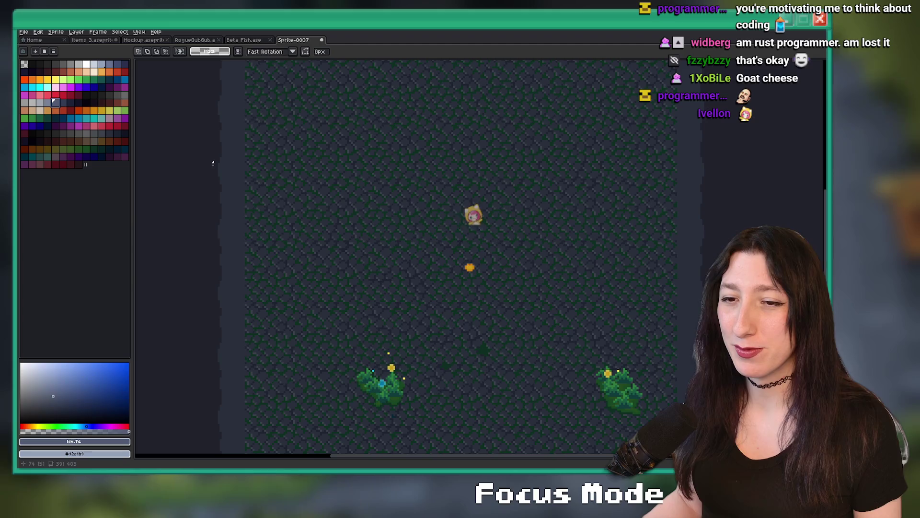
key(b)
drag(271, 160, 401, 189)
key(ctrl+z)
drag(293, 182, 369, 228)
key(ctrl+z)
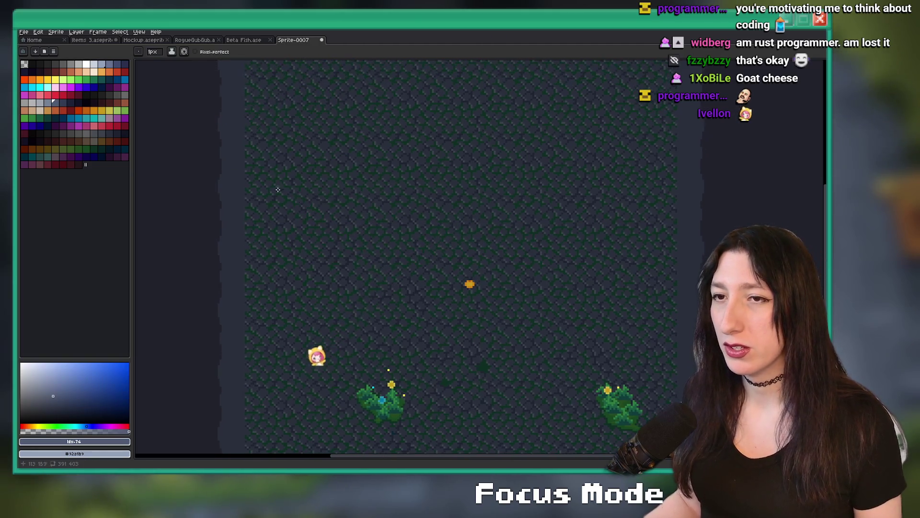
Outline the long slanted slab across the floor in a darker blue-grey
click(61, 102)
scroll(271, 177, up, 2)
scroll(271, 187, down, 2)
scroll(259, 216, up, 2)
drag(252, 280, 233, 265)
scroll(233, 265, down, 2)
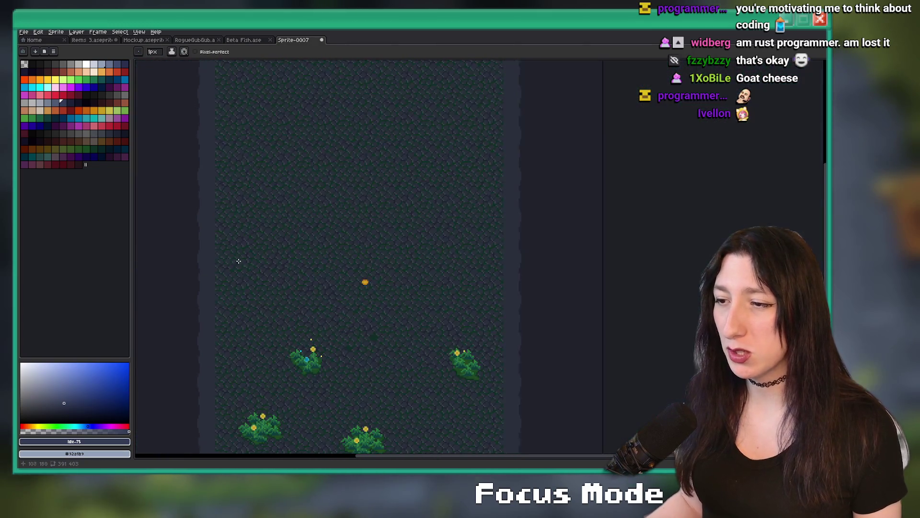
scroll(220, 220, up, 2)
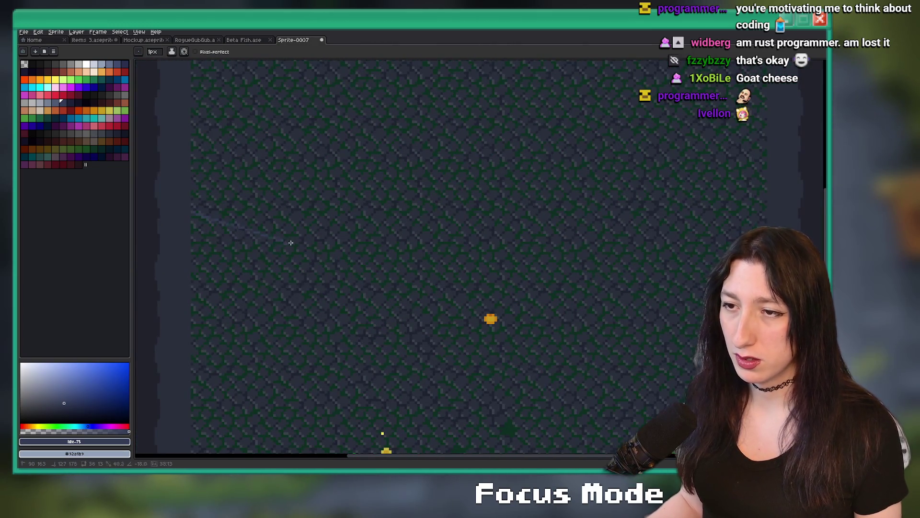
mouse_move(362, 275)
mouse_down()
mouse_move(426, 258)
mouse_move(422, 233)
mouse_up()
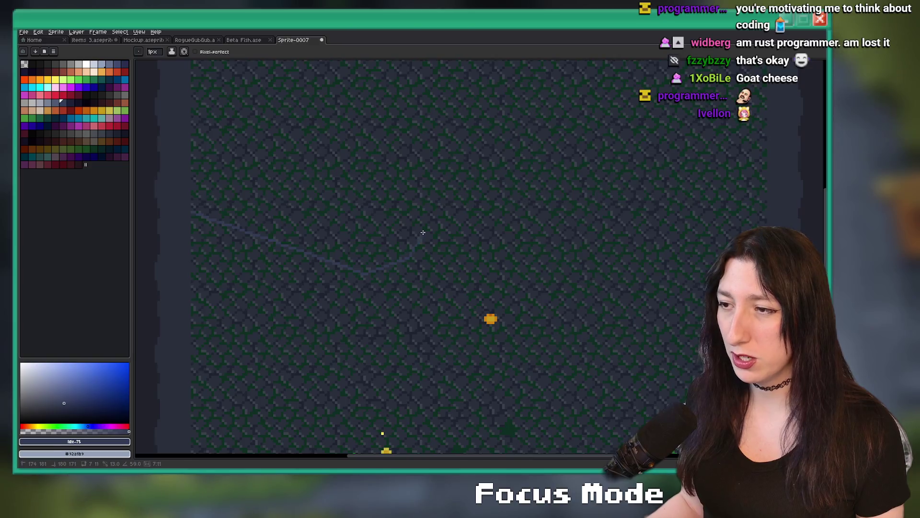
drag(235, 164, 215, 122)
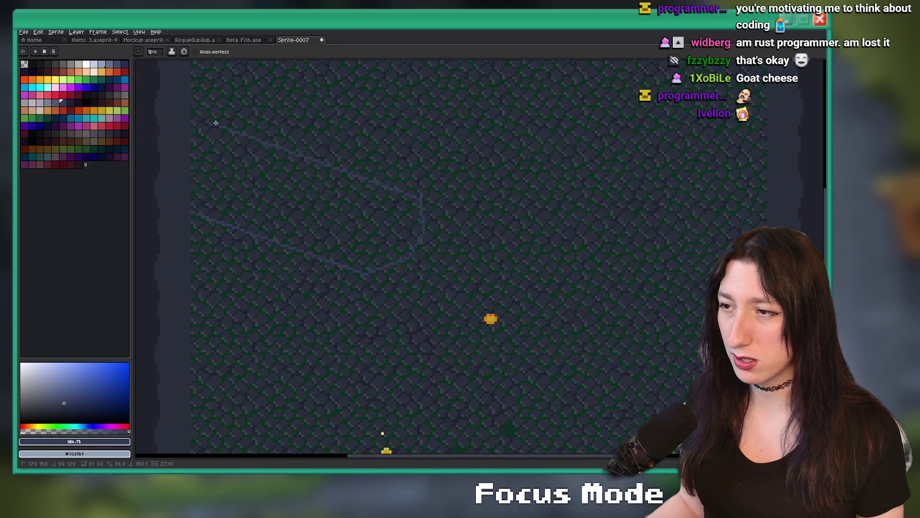
scroll(198, 116, up, 1)
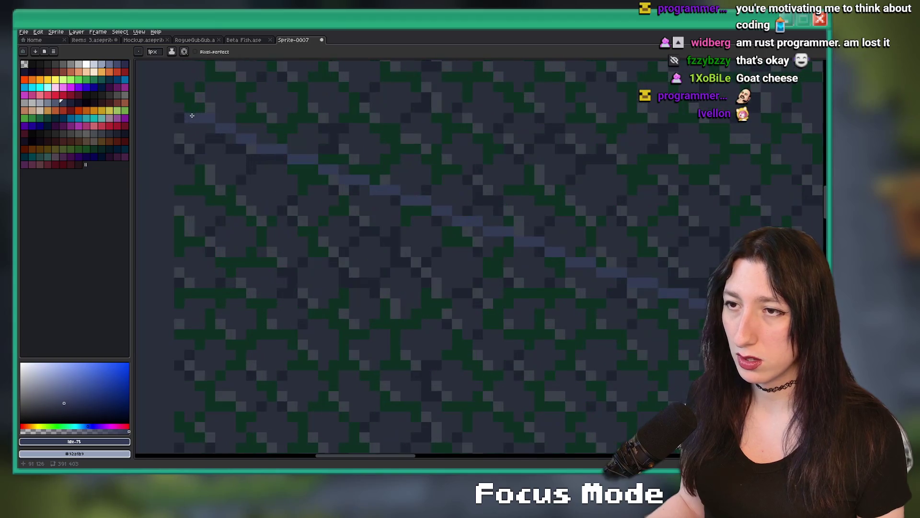
scroll(187, 116, up, 1)
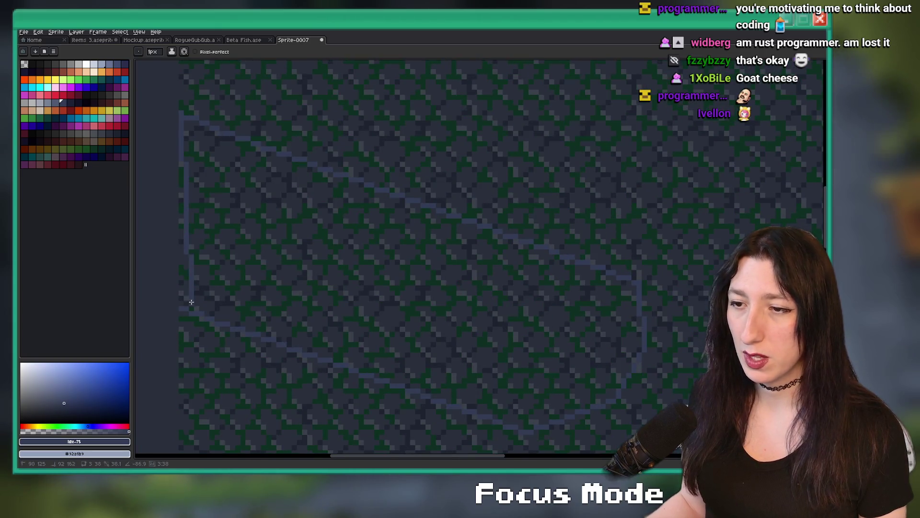
Bucket-fill the outlined slab with the solid stone colour
key(g)
click(259, 268)
scroll(259, 270, down, 2)
scroll(259, 270, up, 2)
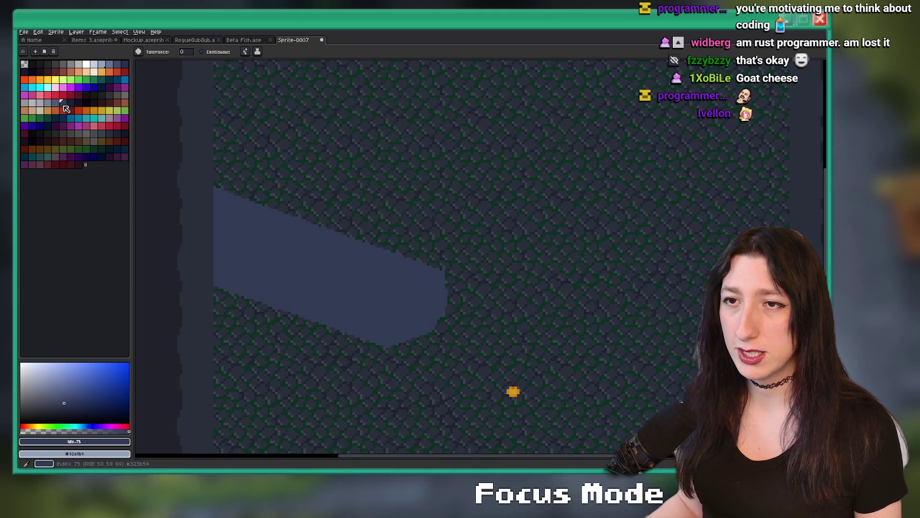
Draw the slab's top edge line and fill the top face with a lighter tone
key(b)
scroll(468, 288, up, 1)
drag(469, 288, 546, 300)
scroll(553, 290, up, 1)
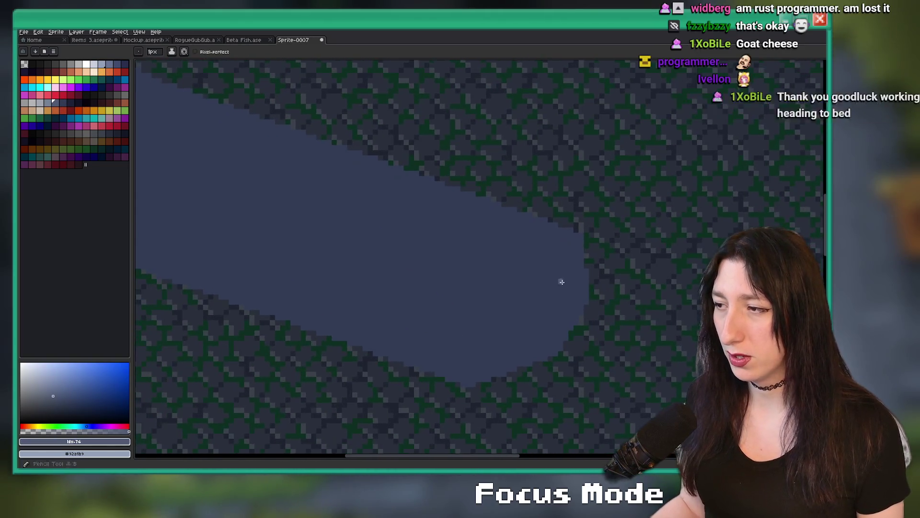
scroll(584, 247, up, 1)
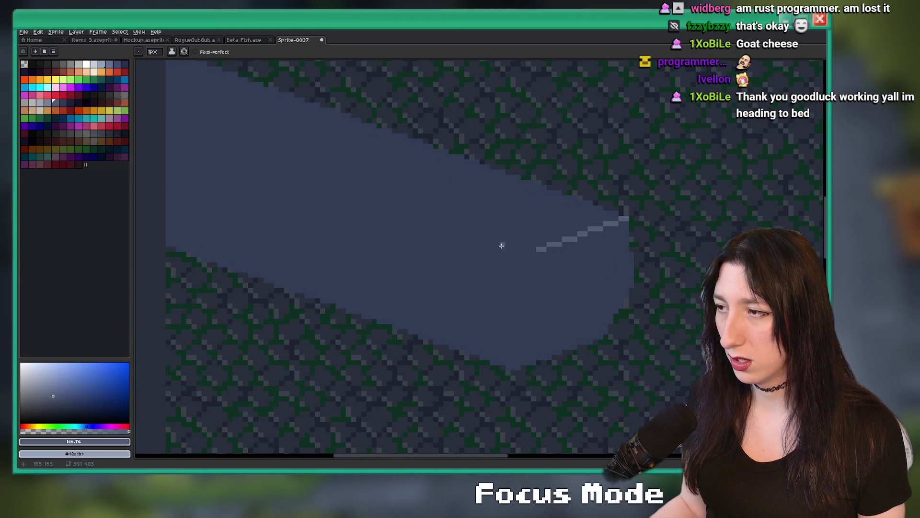
scroll(501, 245, down, 1)
click(354, 169)
key(g)
click(364, 161)
scroll(378, 165, down, 3)
scroll(388, 164, up, 2)
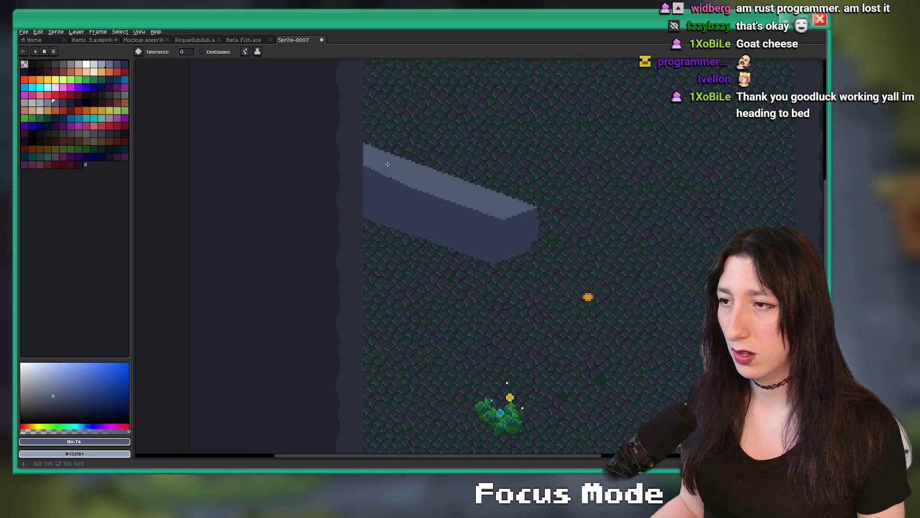
scroll(373, 194, up, 1)
scroll(339, 179, up, 1)
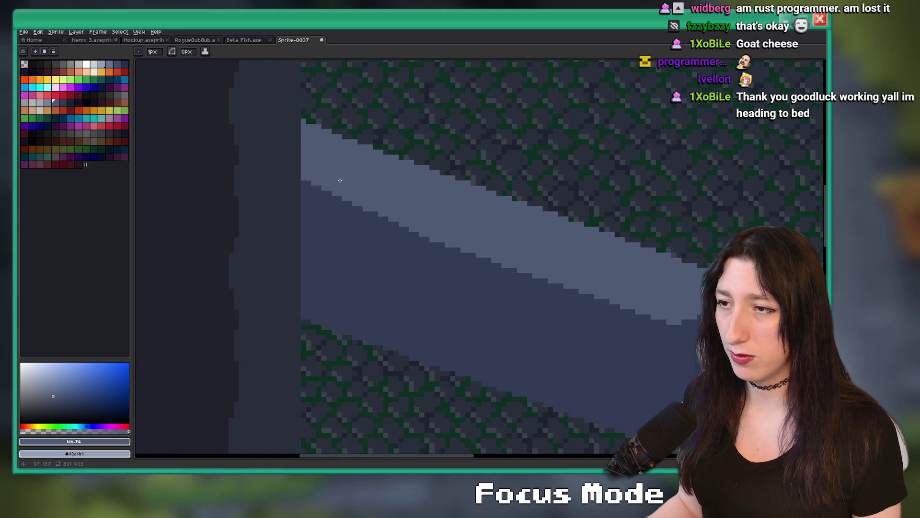
Switch briefly to the Eraser, return to the Pencil, and pan to review the slab
key(e)
scroll(340, 174, down, 1)
scroll(329, 191, down, 1)
scroll(319, 147, up, 3)
key(b)
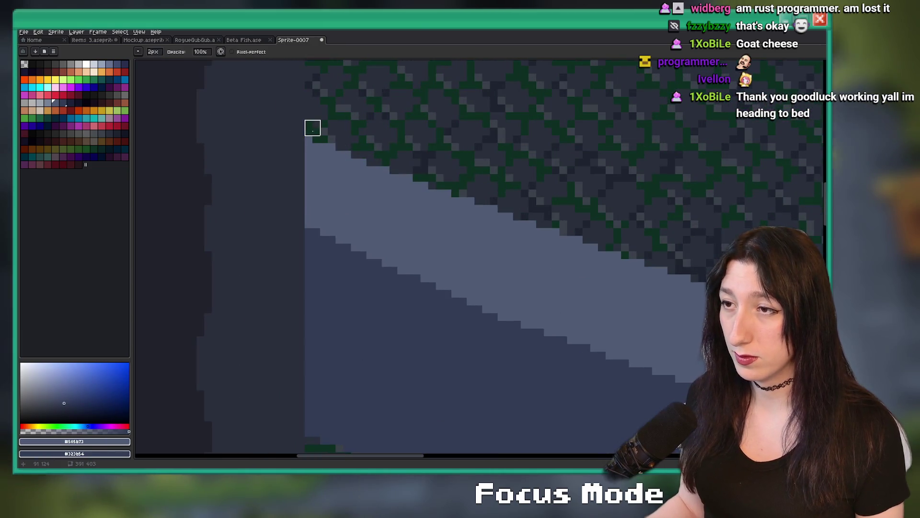
scroll(308, 133, down, 3)
drag(327, 147, 304, 157)
scroll(310, 150, right, 2)
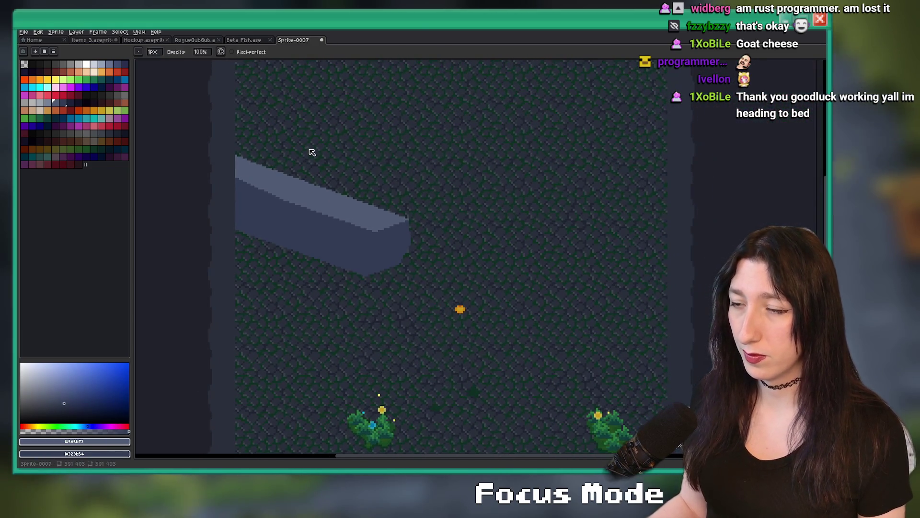
scroll(305, 198, up, 1)
key(Escape)
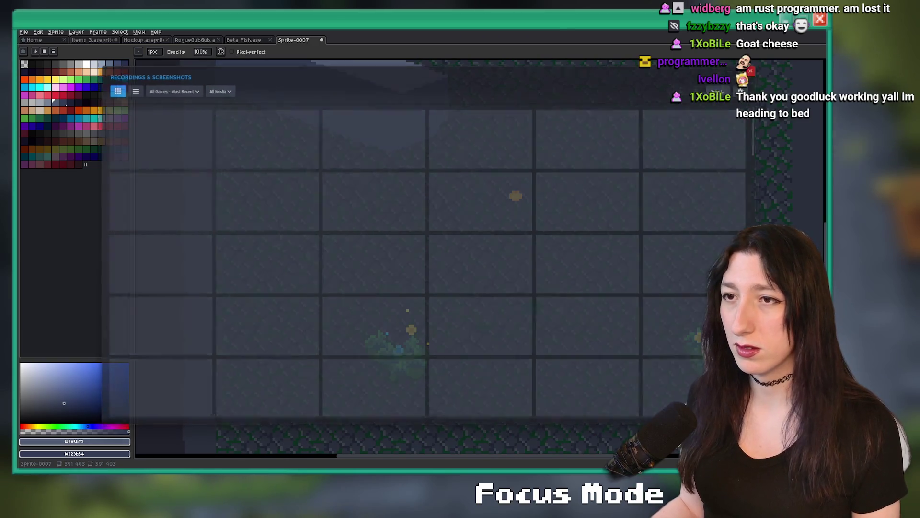
Pick a dark tone and bucket-fill the slab's top face, undoing the first attempt
scroll(479, 140, up, 2)
key(i)
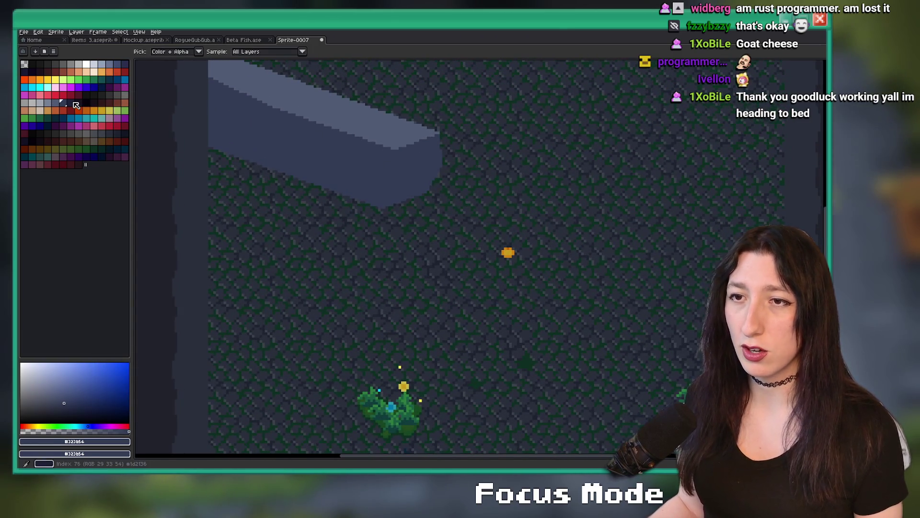
key(g)
click(298, 96)
key(ctrl+z)
key(v)
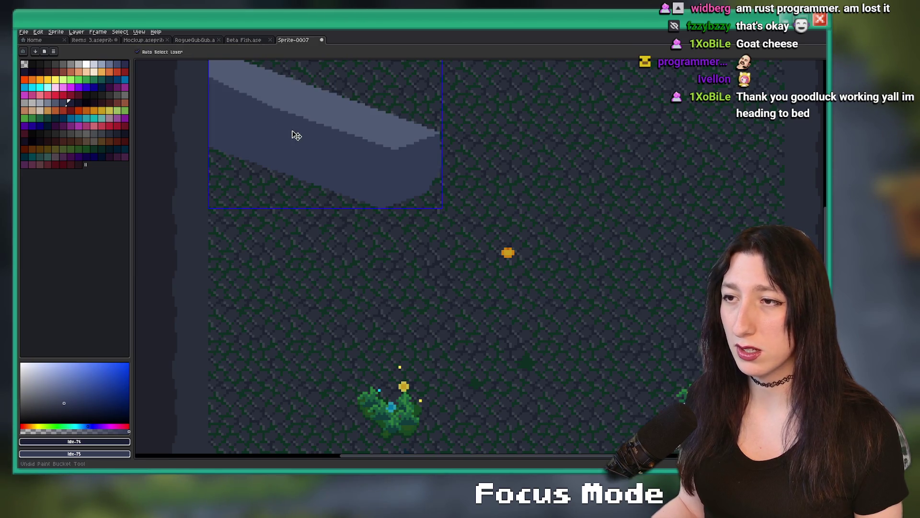
key(g)
Reselect the Eyedropper for a darker tone, then search the system for 'discord'
scroll(290, 150, up, 2)
scroll(290, 150, down, 2)
scroll(335, 240, up, 3)
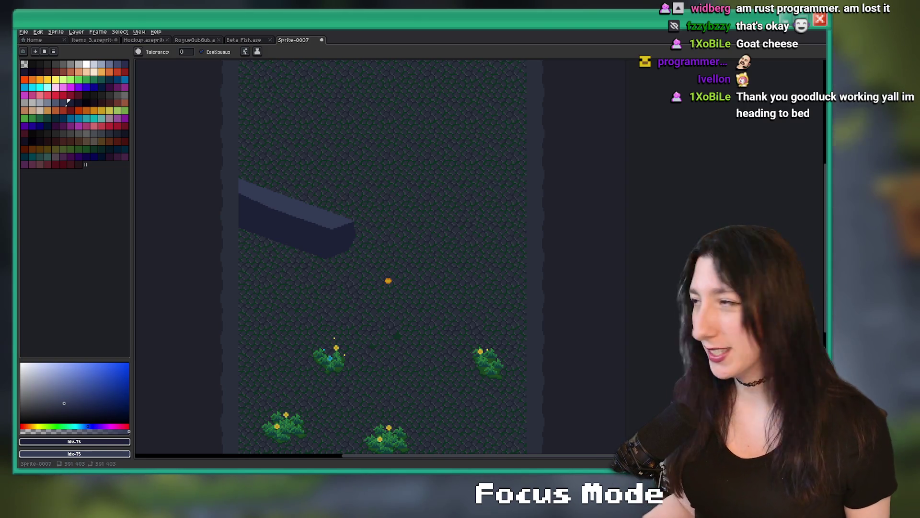
scroll(456, 236, right, 2)
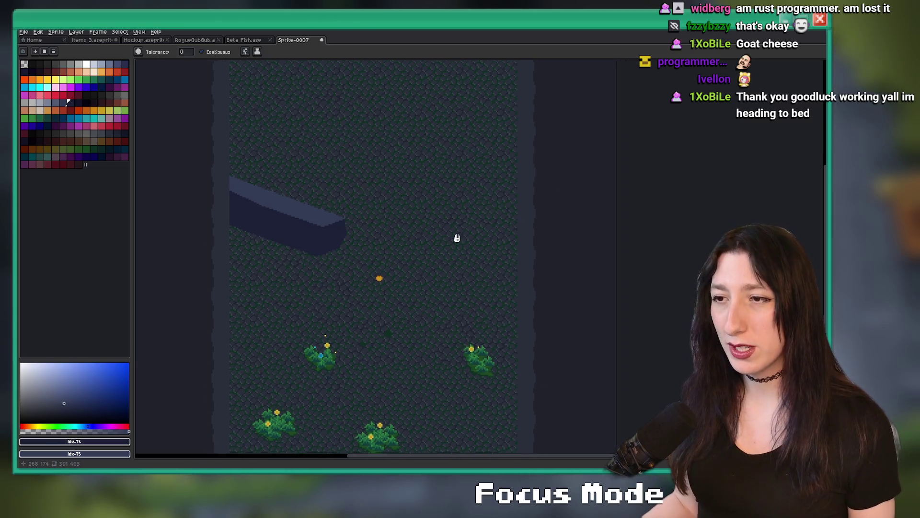
scroll(427, 167, up, 3)
key(u)
key(i)
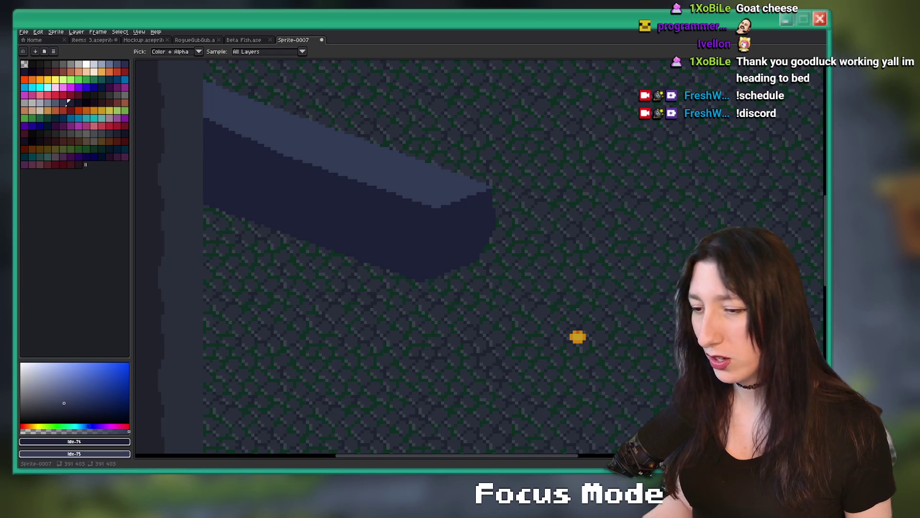
key(super)
text(discord)
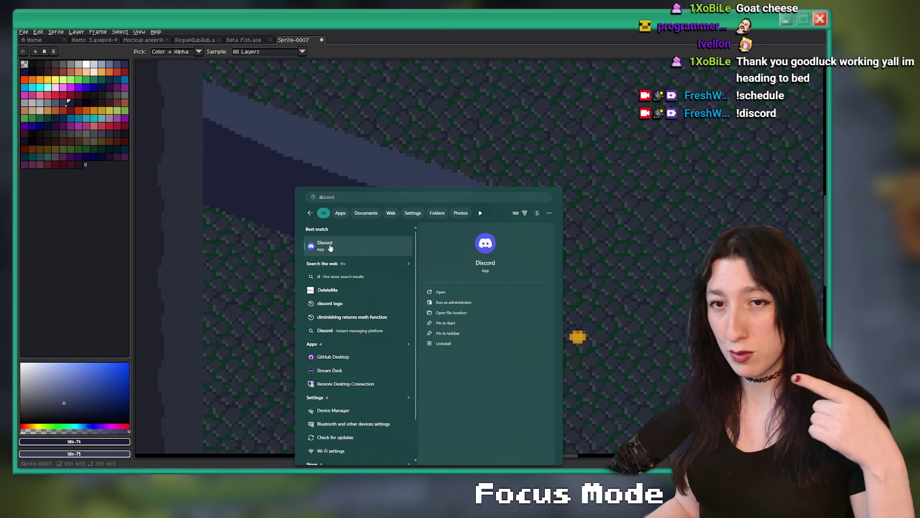
key(Return)
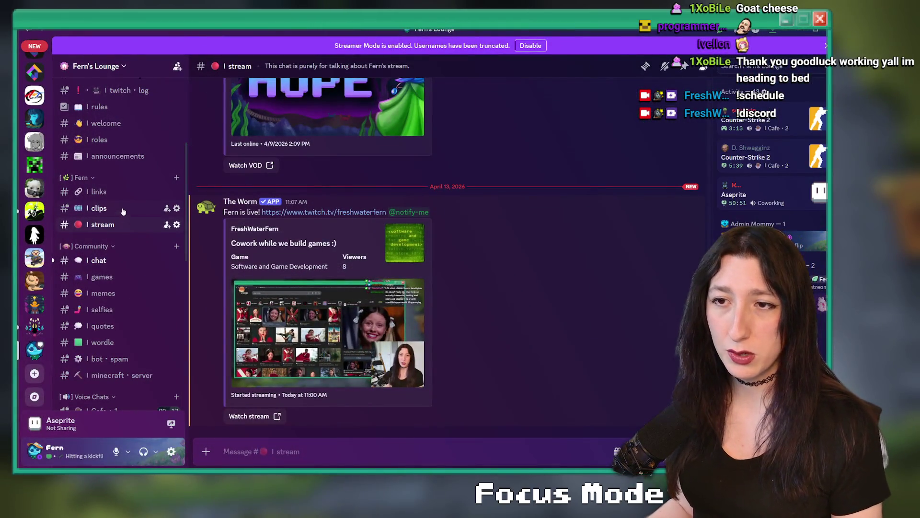
click(99, 139)
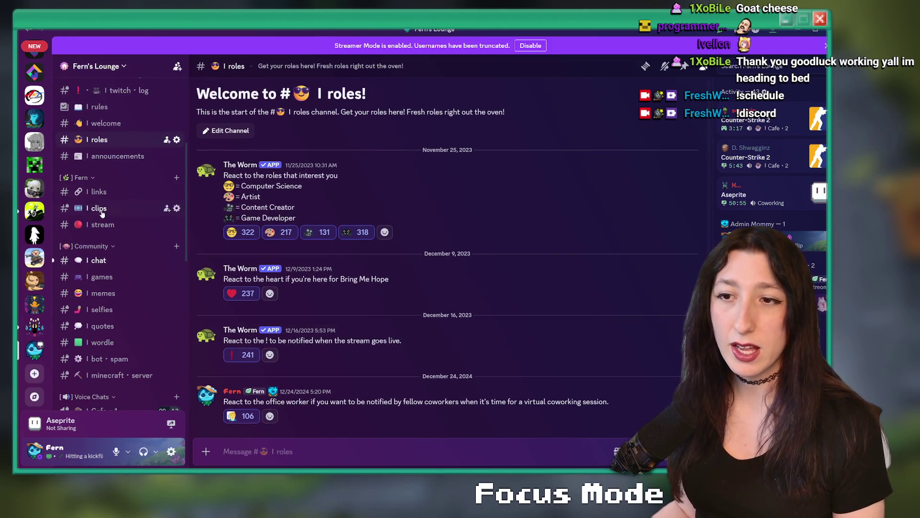
click(110, 228)
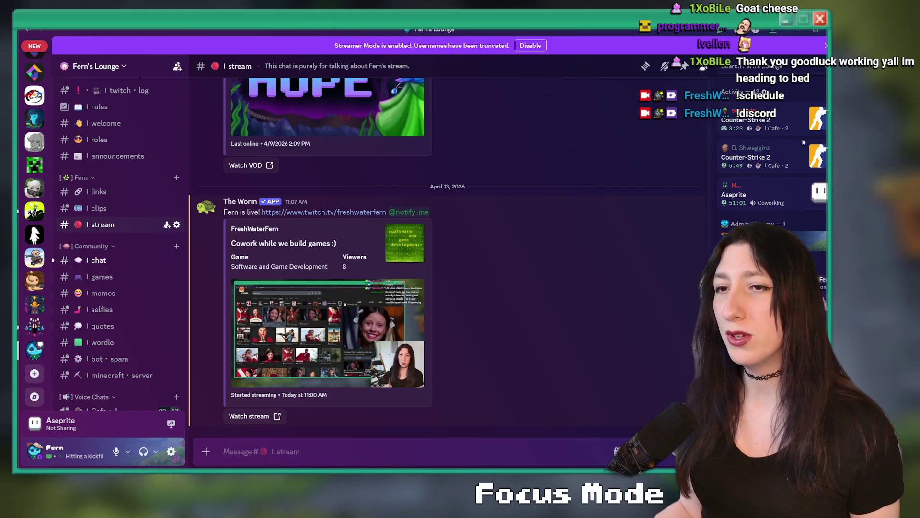
key(alt+Tab)
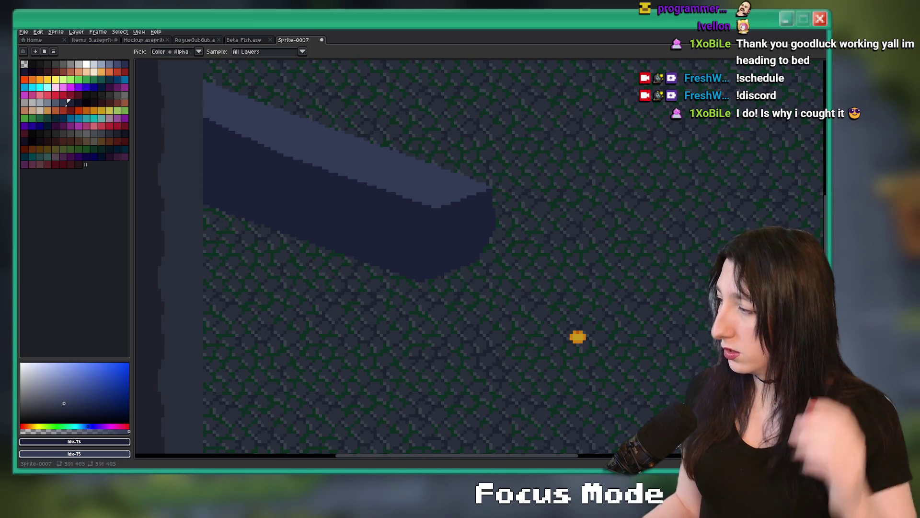
Eyedrop the slab's dark shadow and lighter top colours, then hide the timeline
mouse_move(436, 472)
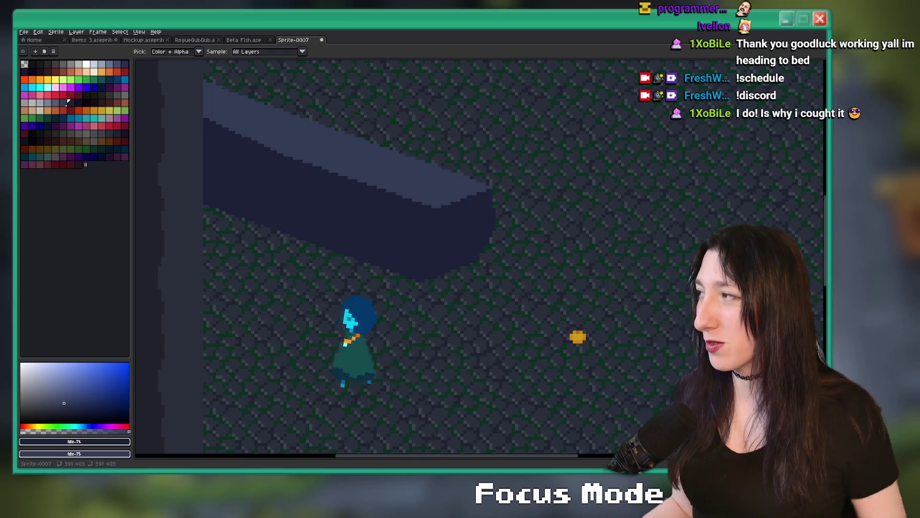
click(550, 209)
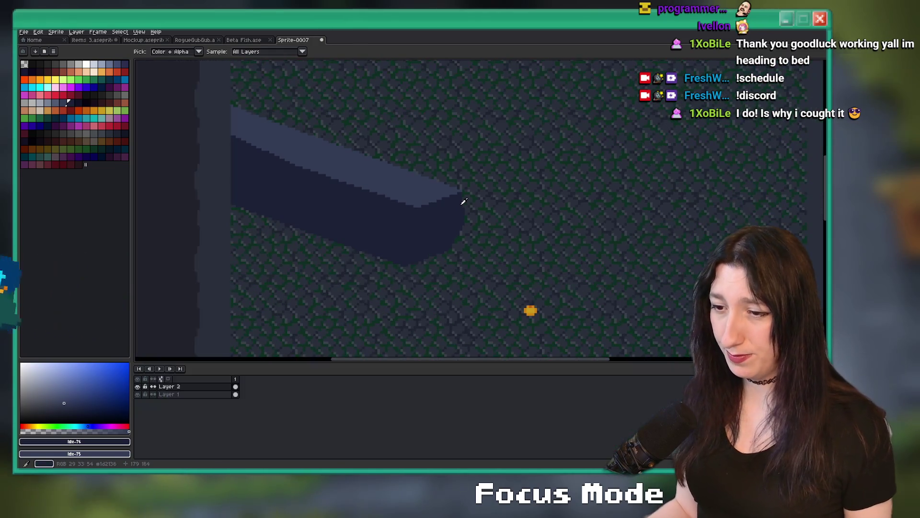
click(464, 201)
right_click(389, 190)
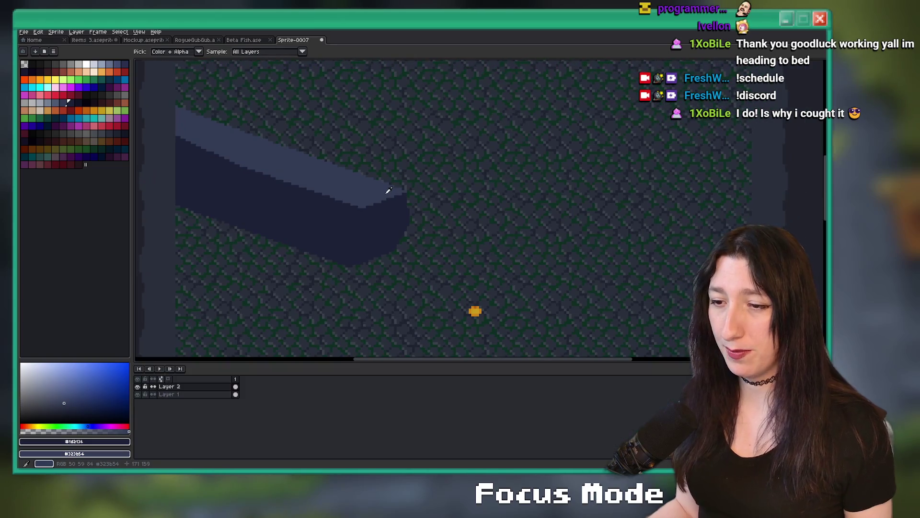
key(Tab)
mouse_move(389, 189)
mouse_down()
mouse_move(335, 199)
mouse_move(297, 287)
mouse_up()
Sketch a curved, roughly oval boulder outline with the Pencil on the floor beside the slab
key(b)
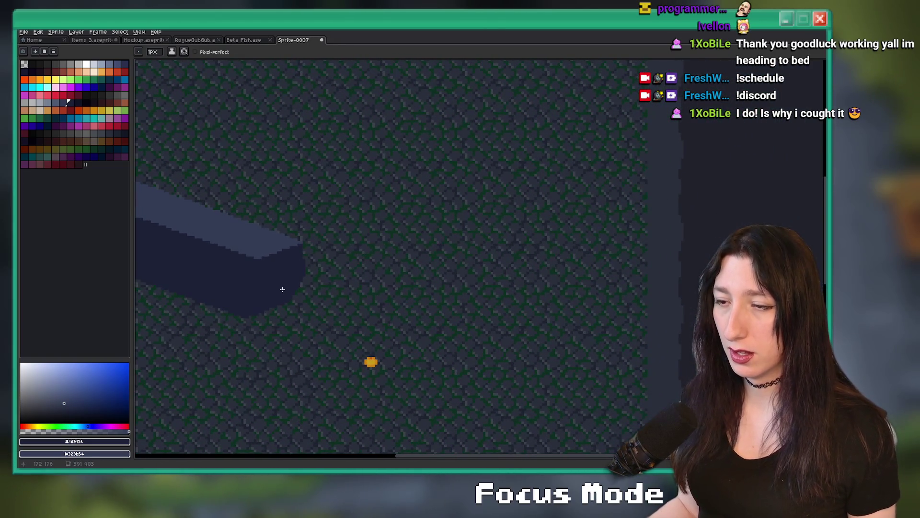
key(b)
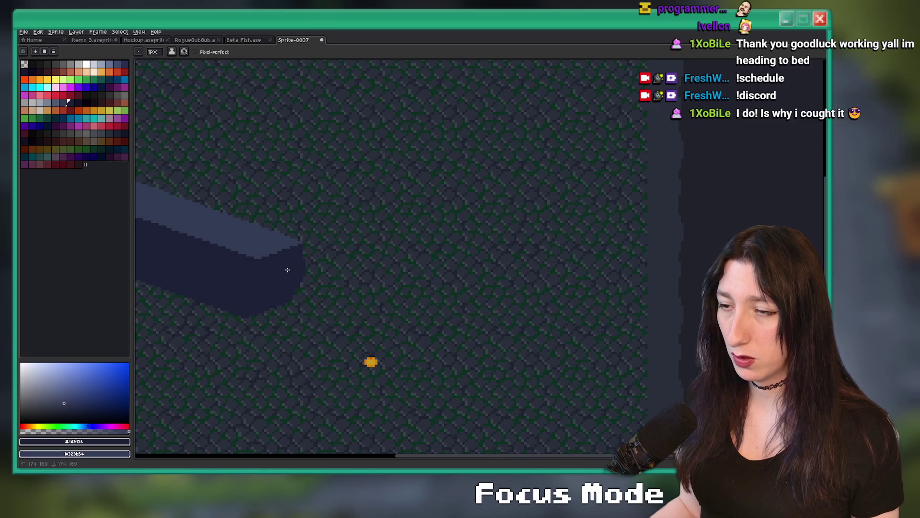
shift+click(326, 251)
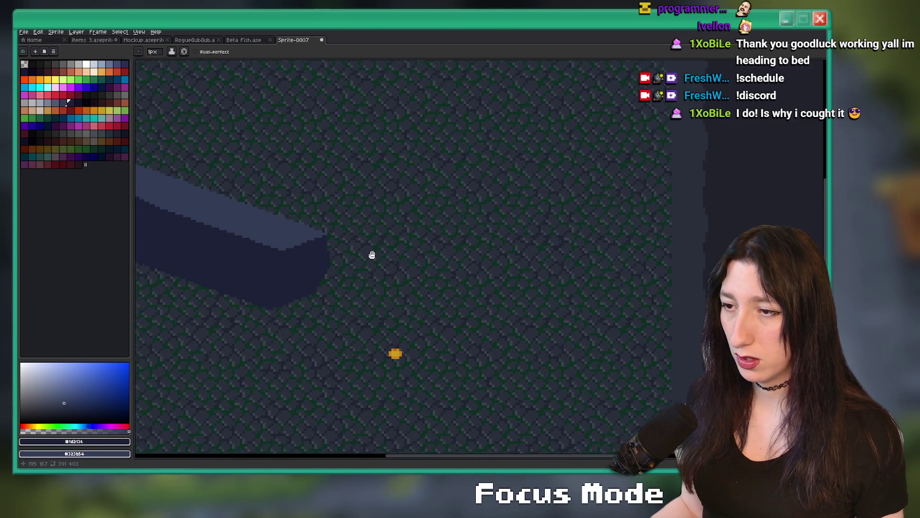
scroll(379, 253, down, 2)
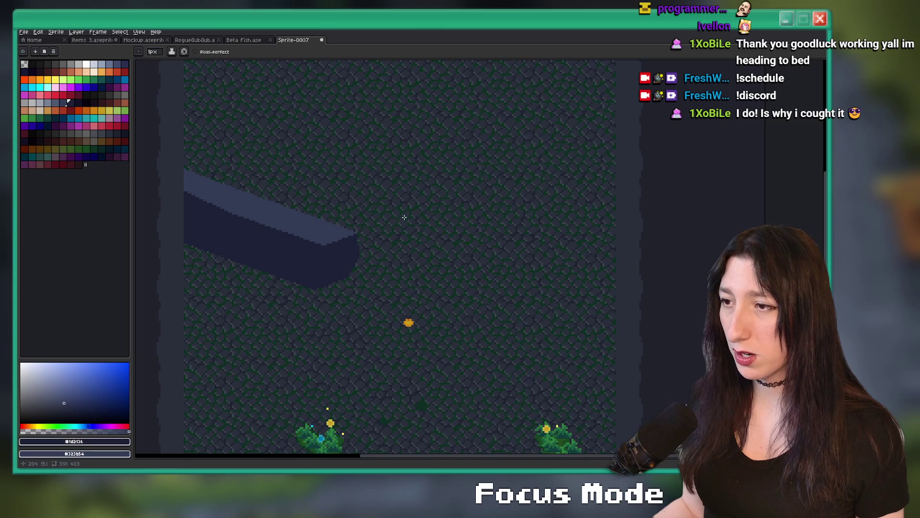
key(b)
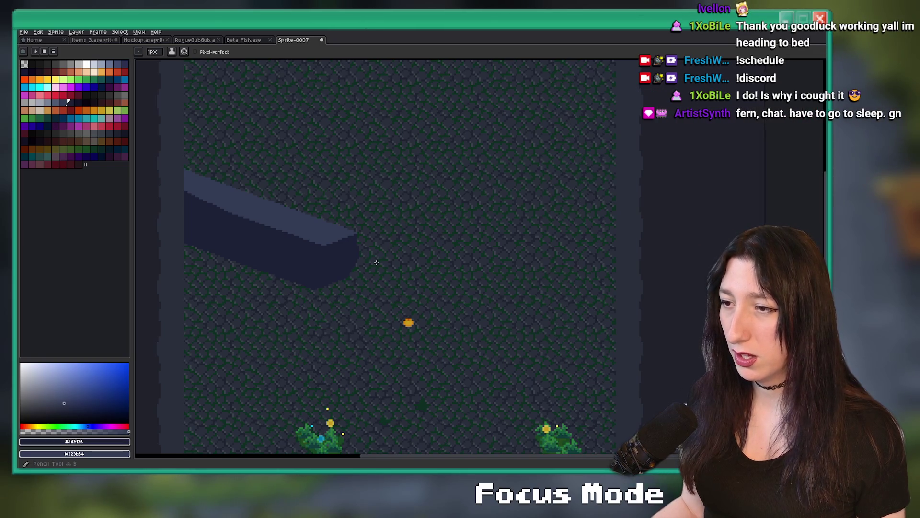
scroll(378, 267, up, 1)
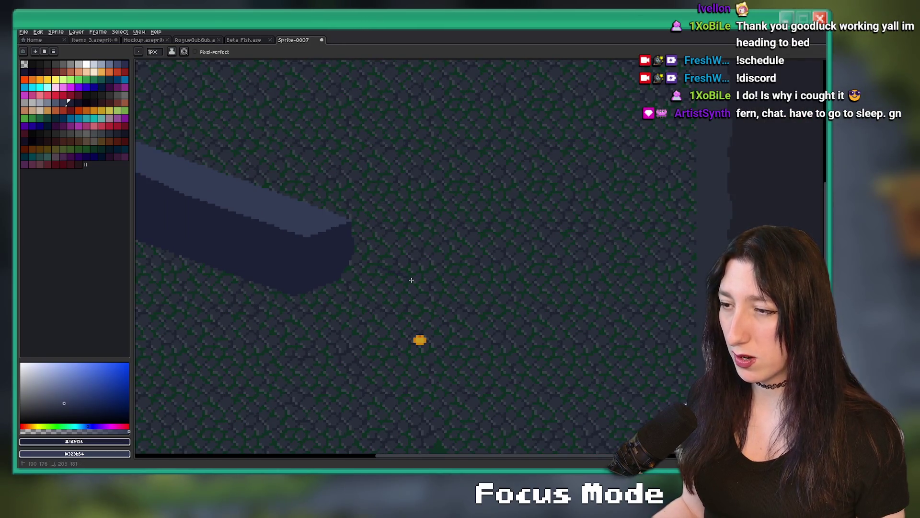
mouse_move(457, 283)
mouse_down()
mouse_move(501, 263)
mouse_move(470, 208)
mouse_move(508, 197)
mouse_move(423, 181)
mouse_up()
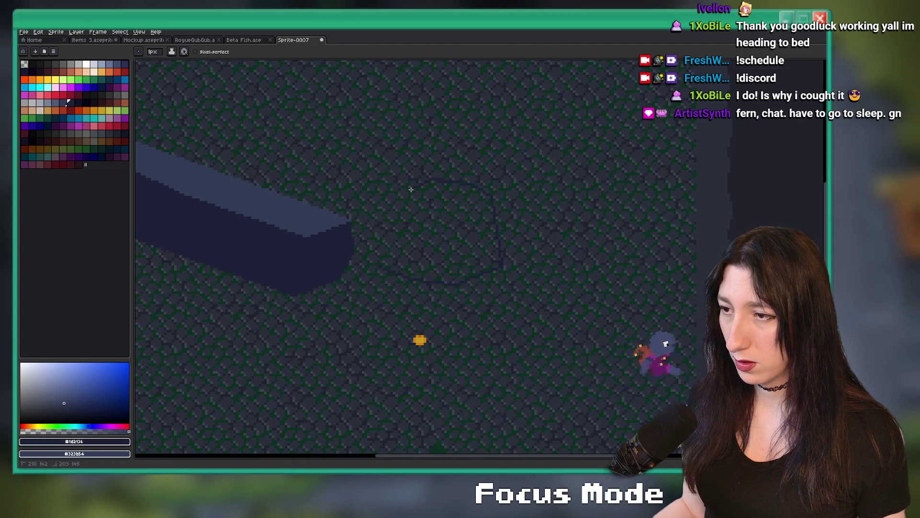
Fill the boulder outline with dark stone and give it a lighter top
key(g)
click(410, 250)
scroll(357, 294, up, 3)
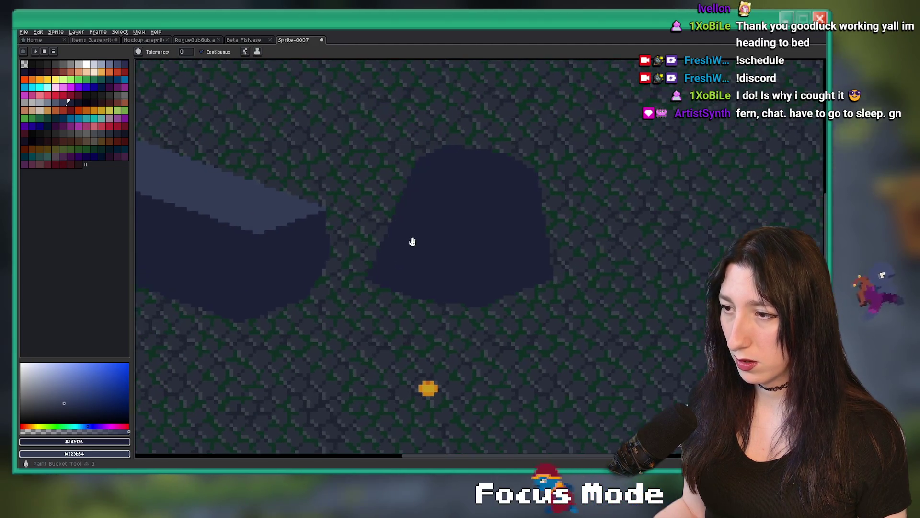
scroll(345, 287, down, 2)
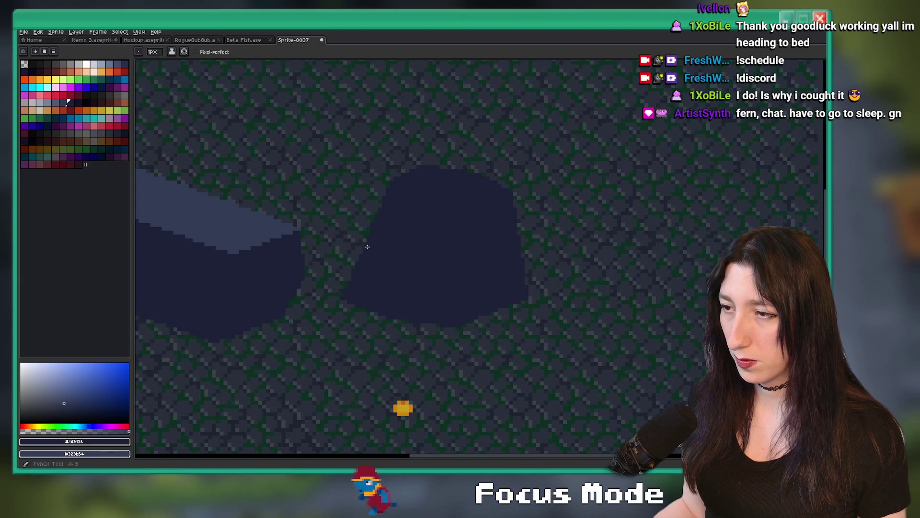
key(b)
drag(389, 196, 436, 213)
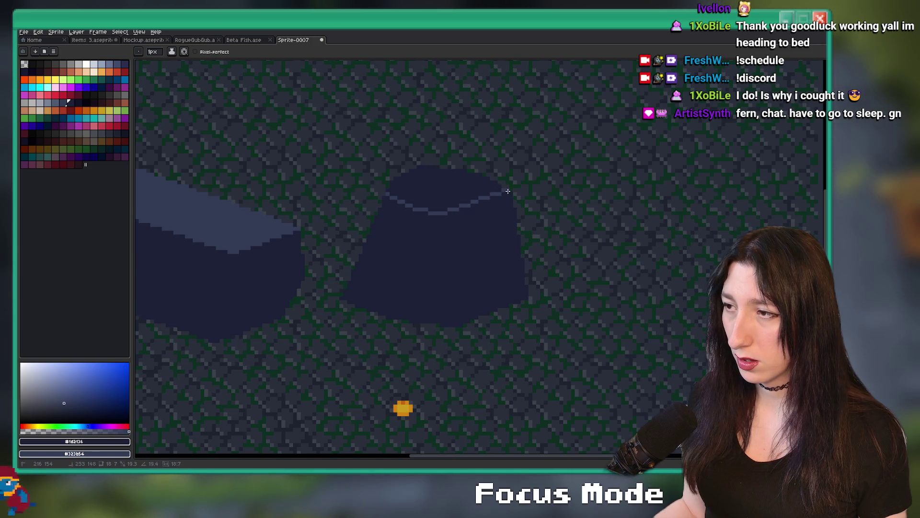
click(463, 186)
scroll(425, 196, down, 1)
Shade the boulder's side with a darker colour, adding edge lines and a darker right face
click(78, 102)
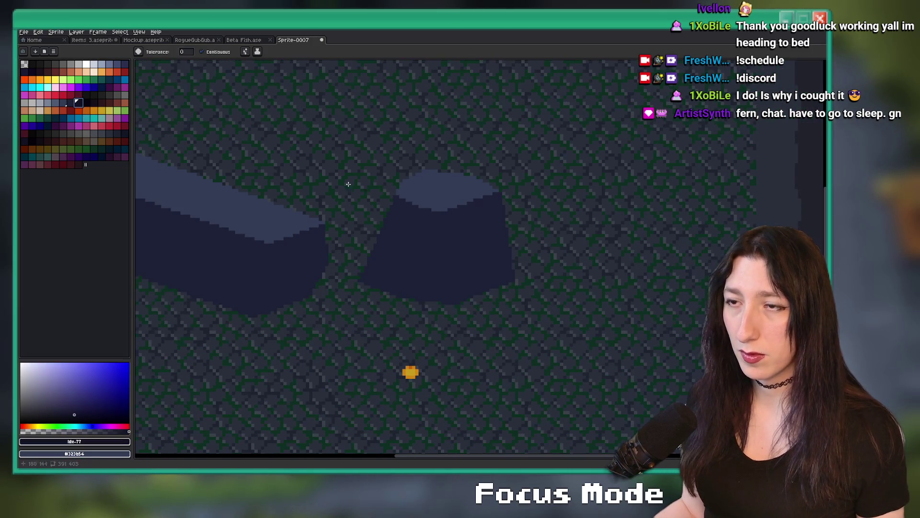
key(b)
scroll(468, 217, up, 2)
scroll(460, 218, down, 2)
drag(460, 217, 493, 279)
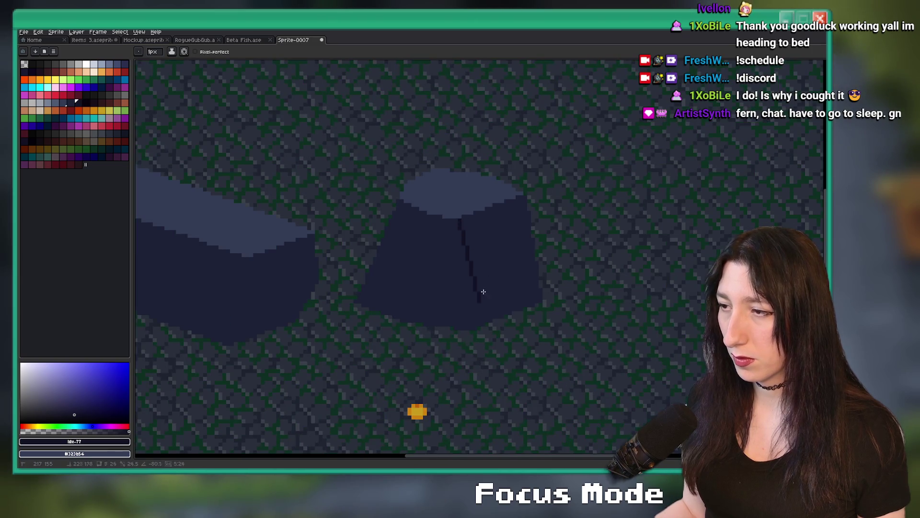
scroll(524, 211, up, 2)
key(b)
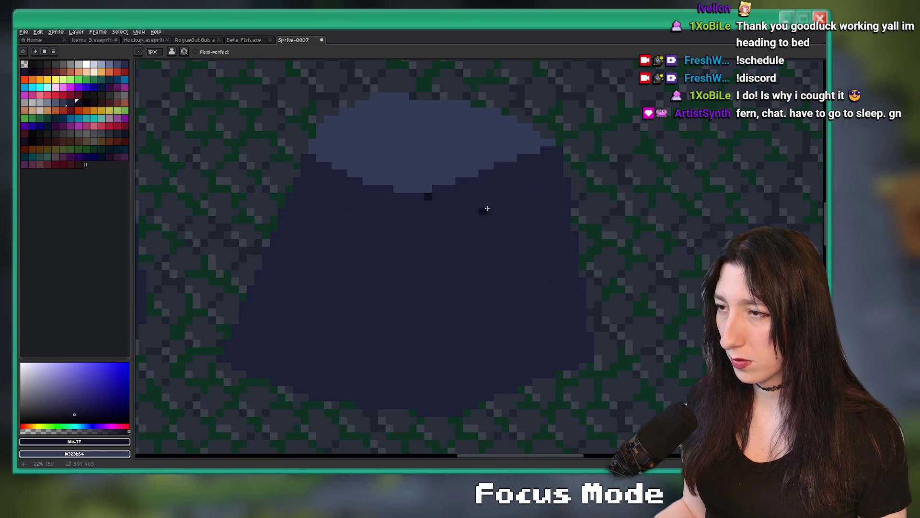
drag(425, 193, 339, 381)
key(g)
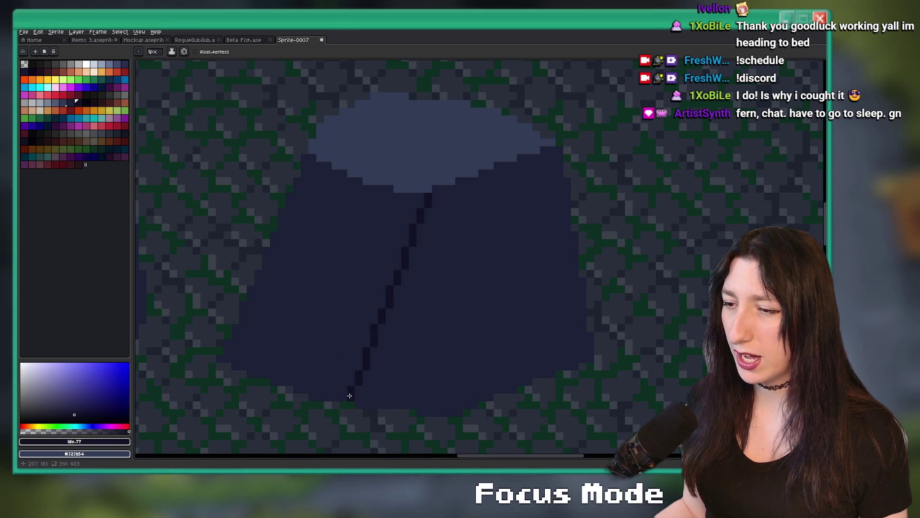
click(430, 333)
scroll(430, 334, down, 2)
scroll(431, 333, down, 2)
Select the boulder and move it to join the slab's end, then deselect
drag(446, 324, 481, 269)
key(m)
mouse_move(424, 213)
mouse_down()
mouse_move(468, 256)
mouse_move(549, 310)
mouse_up()
mouse_move(541, 275)
mouse_down()
mouse_move(497, 288)
mouse_move(510, 255)
mouse_move(530, 251)
mouse_up()
scroll(447, 293, up, 1)
key(ctrl+d)
On Layer 2, extend the edge line down the slab's side and fill the face right of it darker
key(Tab)
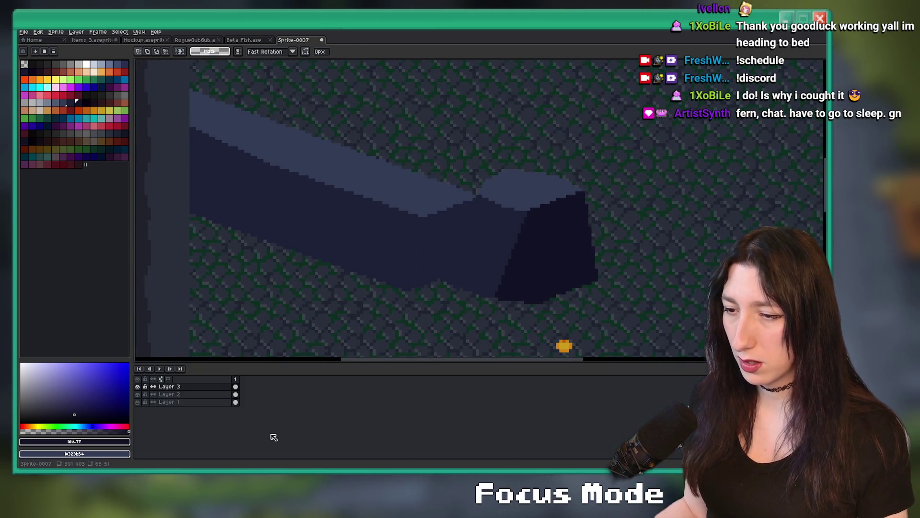
click(224, 398)
key(b)
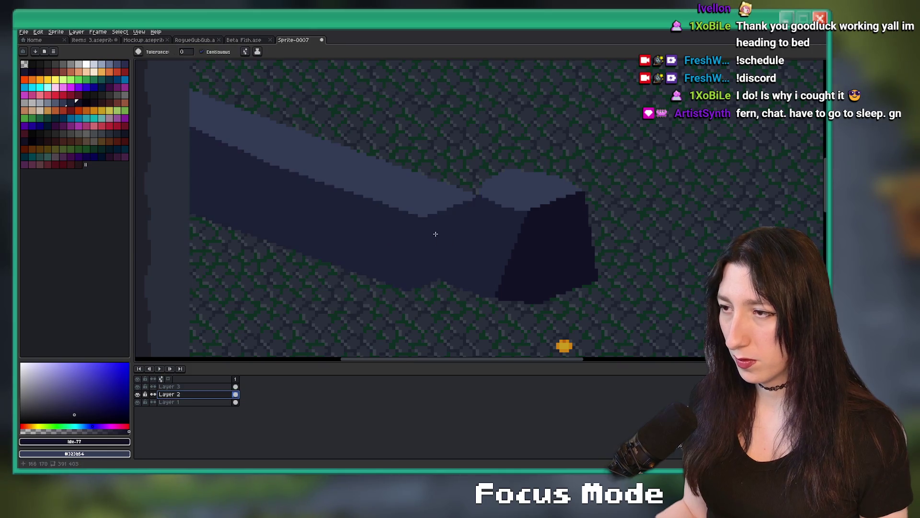
scroll(418, 212, up, 1)
drag(382, 286, 376, 314)
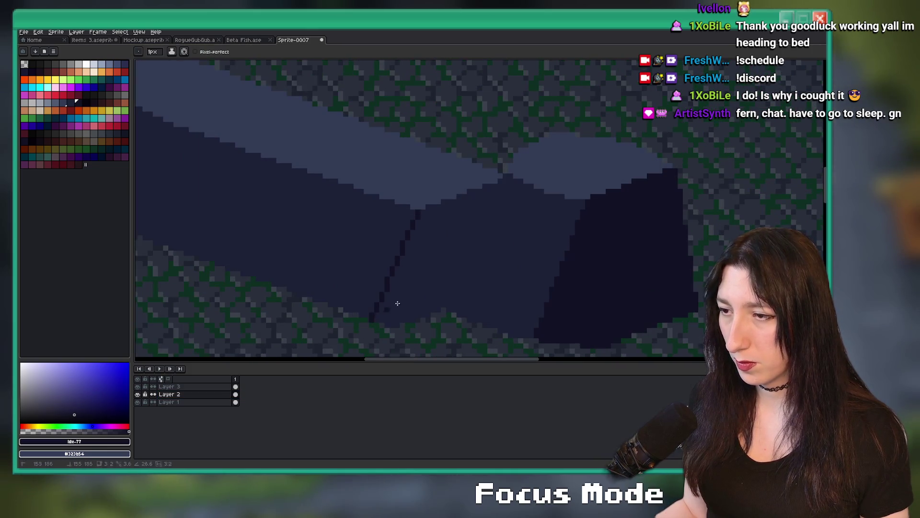
key(g)
click(417, 288)
scroll(418, 289, down, 2)
scroll(470, 301, up, 3)
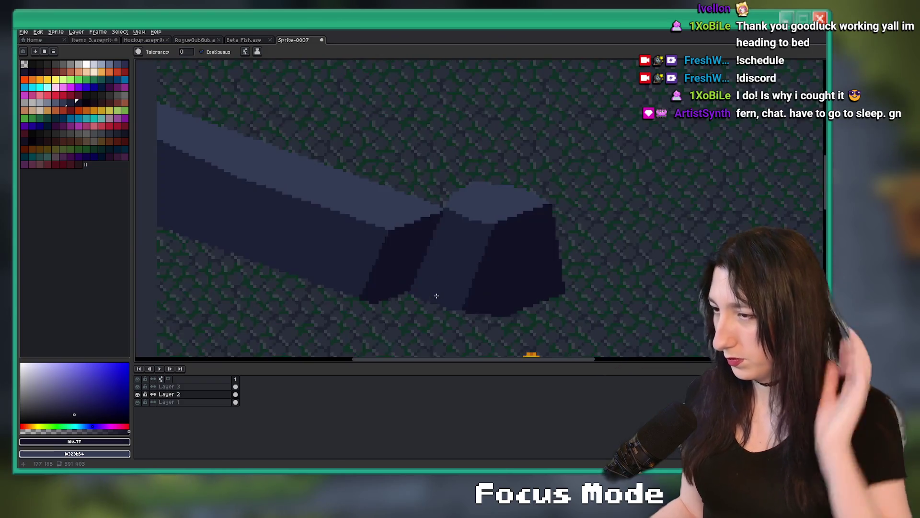
Add a dark crease line down the slab's side and fill the face beside it darker
key(b)
scroll(436, 199, up, 2)
scroll(437, 149, down, 3)
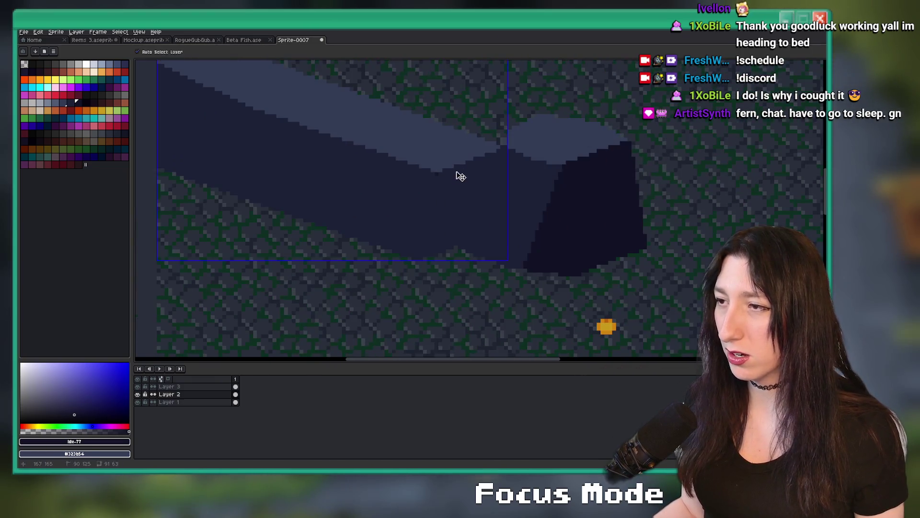
scroll(443, 173, up, 2)
drag(440, 171, 426, 277)
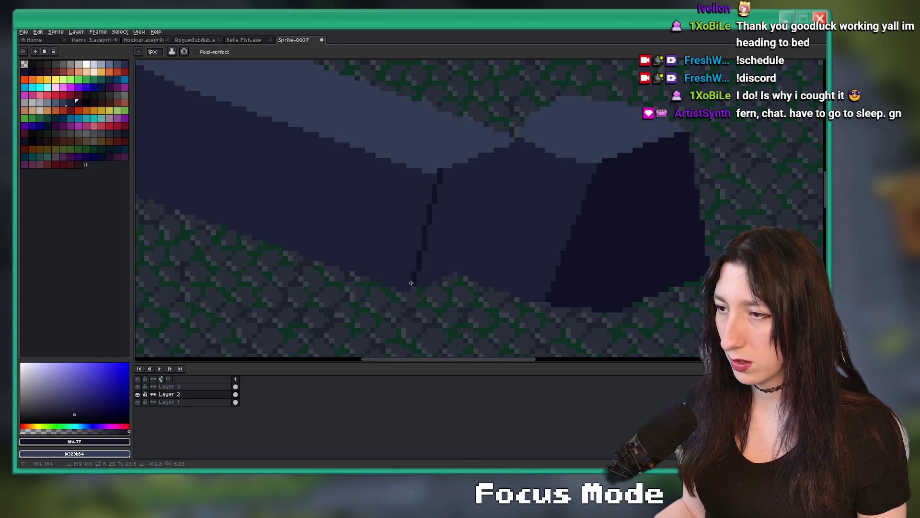
key(g)
click(438, 252)
scroll(437, 253, down, 3)
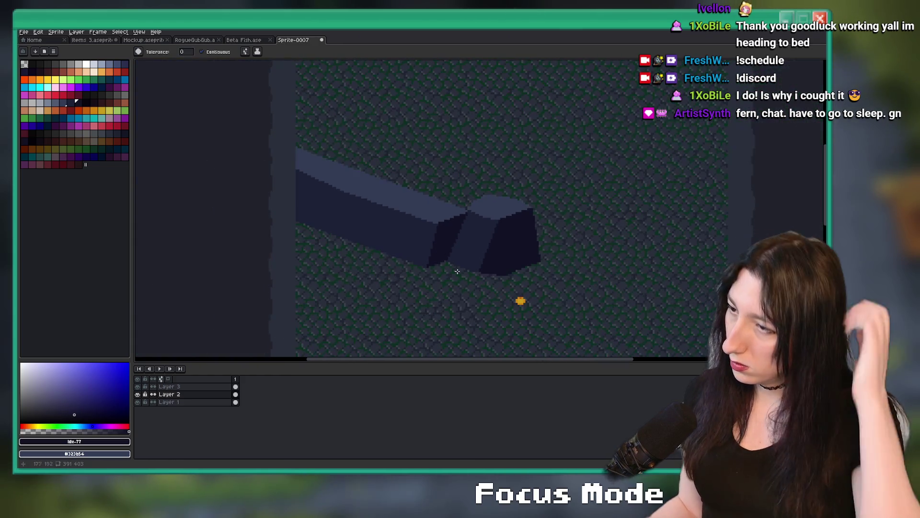
Move the Layer 3 boulder block left and down onto the slab, then add Layer 4
click(191, 386)
key(ctrl+v)
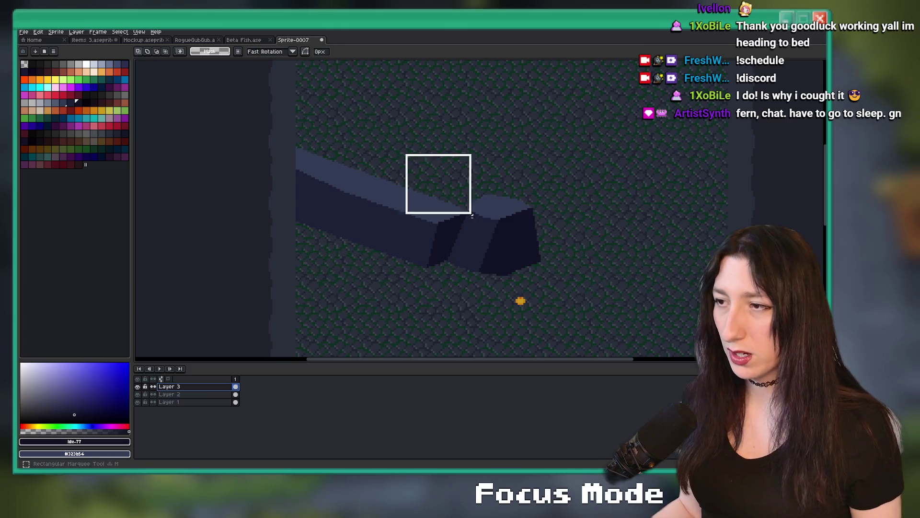
drag(568, 245, 541, 261)
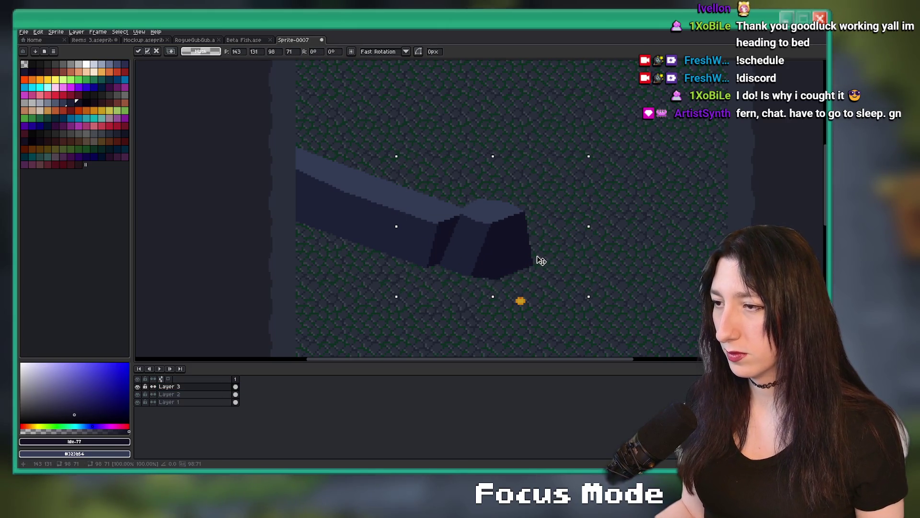
key(Return)
key(ctrl+d)
scroll(622, 210, down, 3)
scroll(554, 211, up, 2)
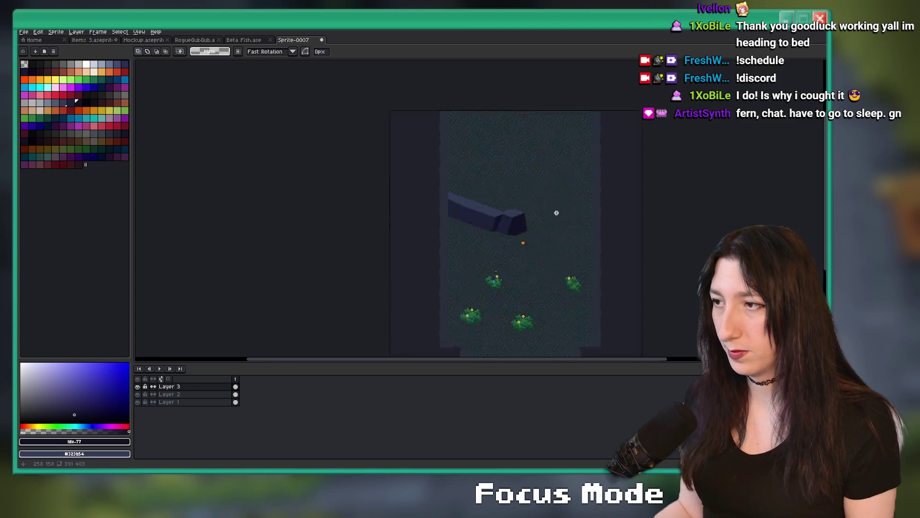
key(shift+n)
scroll(352, 232, up, 2)
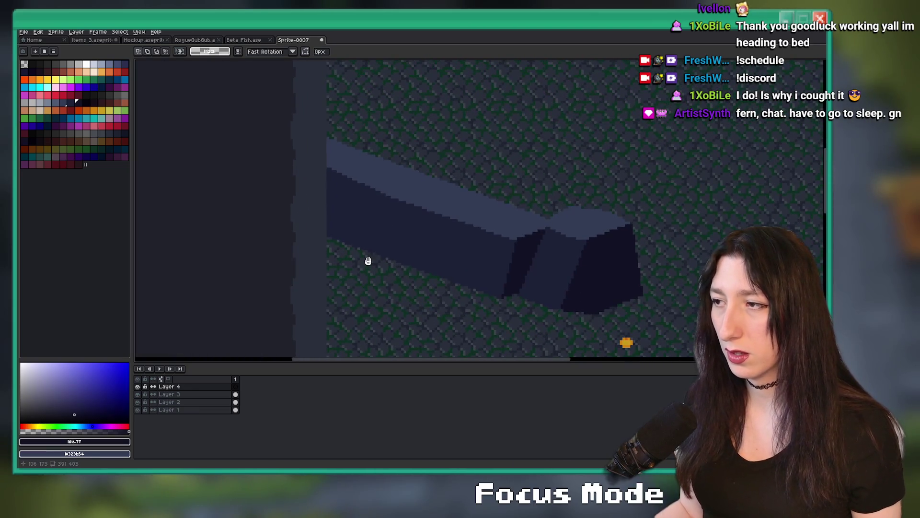
Sample the slab's navy face and shadow colours, then choose a pink-red for blocking out
key(b)
scroll(371, 265, up, 1)
alt+click(511, 256)
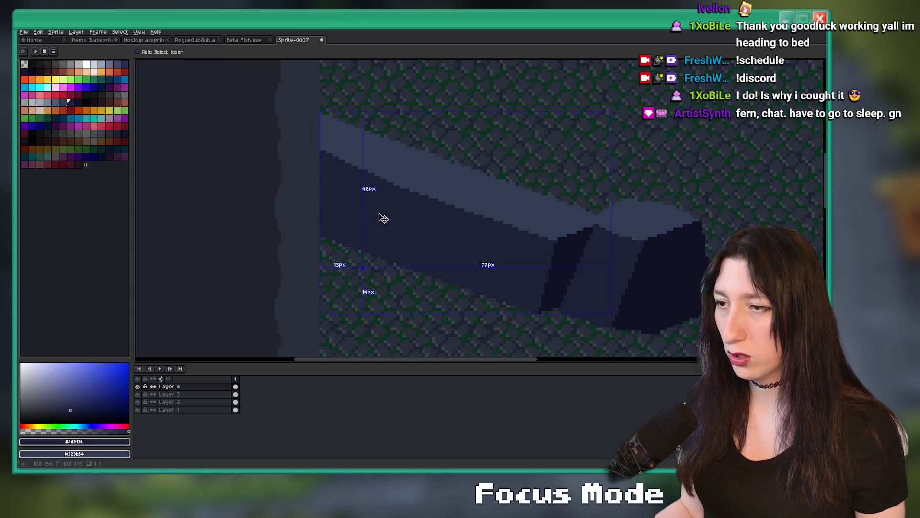
alt+click(580, 248)
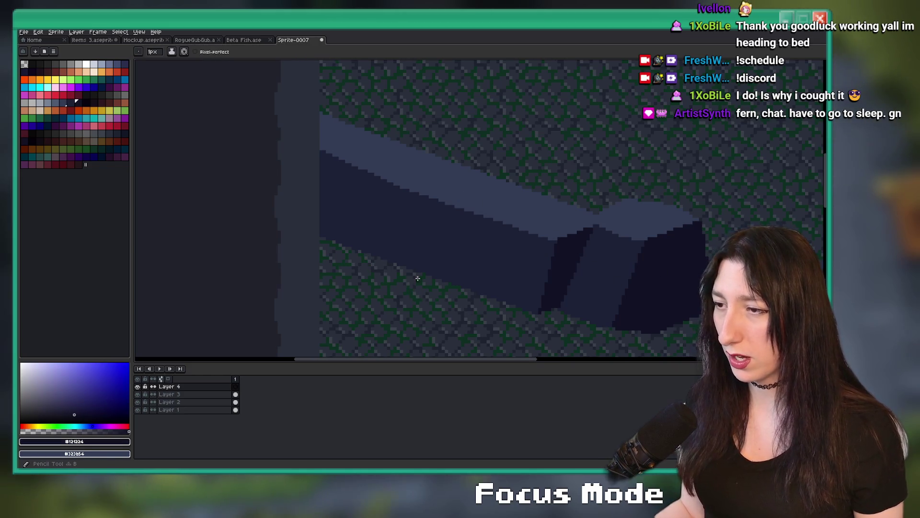
alt+click(431, 265)
click(70, 95)
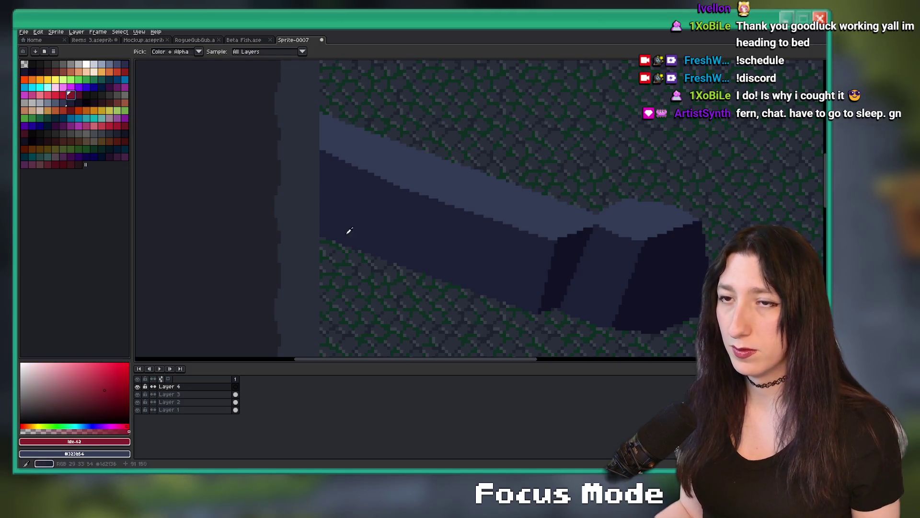
key(ctrl)
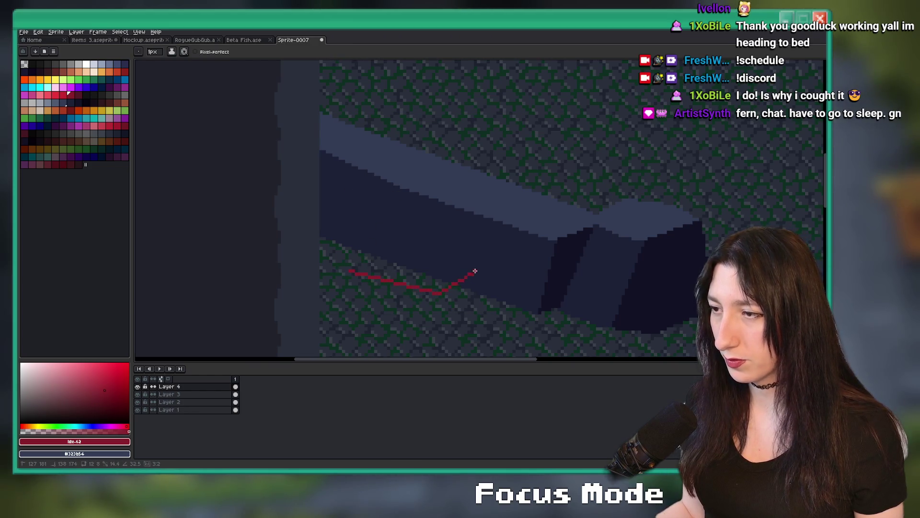
Draw a red boulder outline over the slab's left end and fill it solid red
key(ctrl+z)
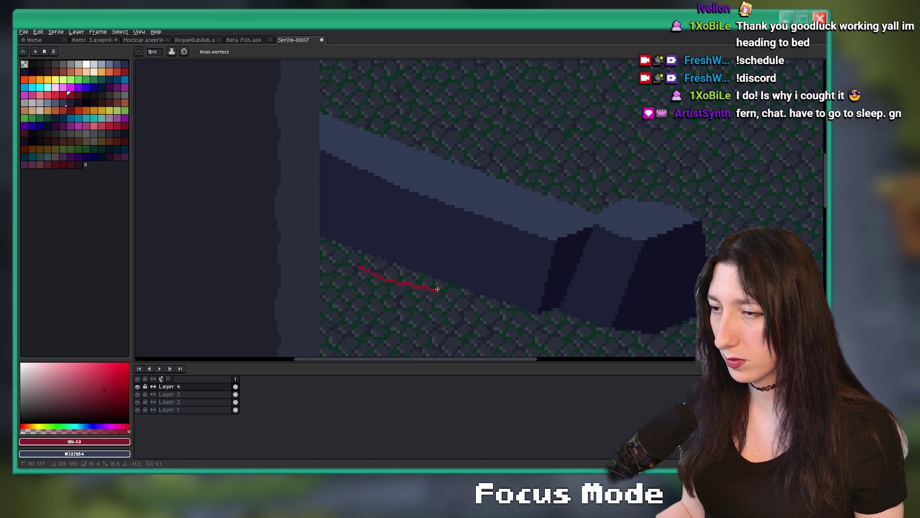
mouse_move(447, 276)
mouse_down()
mouse_move(451, 256)
mouse_move(459, 287)
mouse_up()
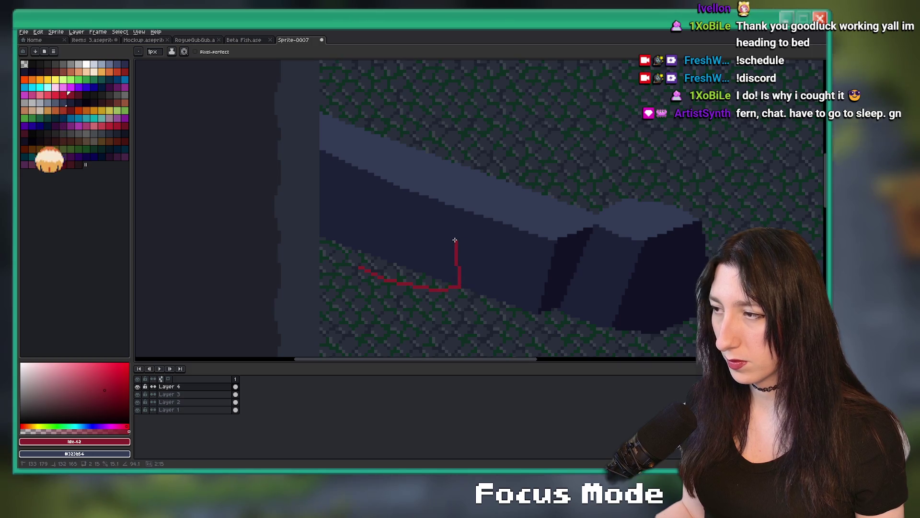
mouse_move(461, 246)
mouse_down()
mouse_move(427, 181)
mouse_move(378, 157)
mouse_move(351, 189)
mouse_move(359, 265)
mouse_up()
key(g)
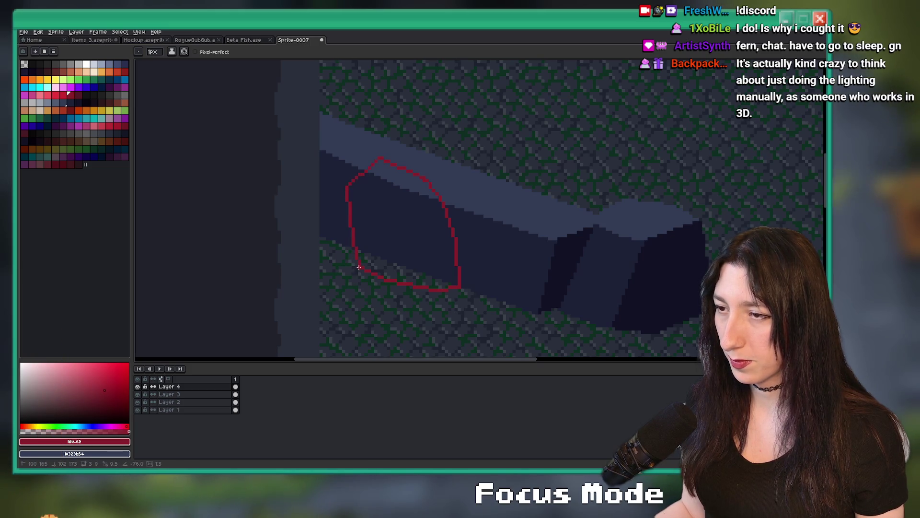
click(391, 237)
scroll(391, 237, down, 3)
scroll(391, 237, up, 3)
key(ctrl+z)
key(ctrl+z)
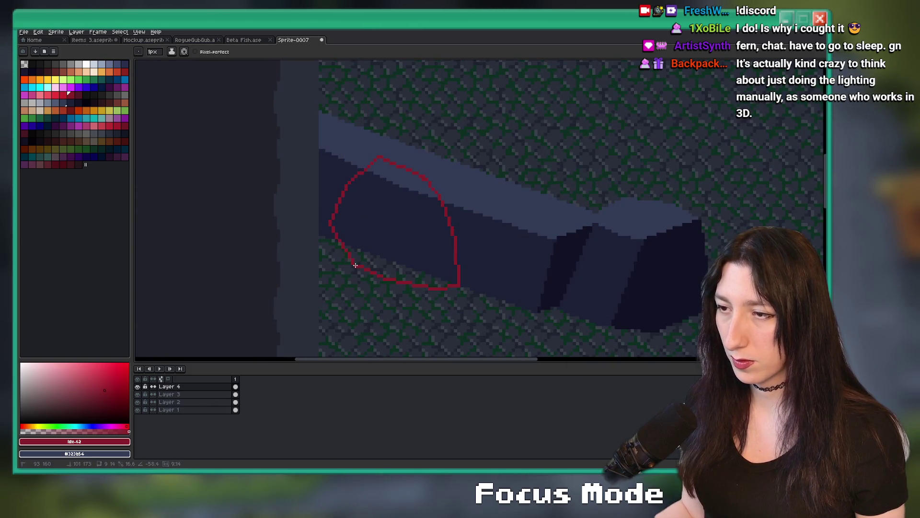
click(372, 250)
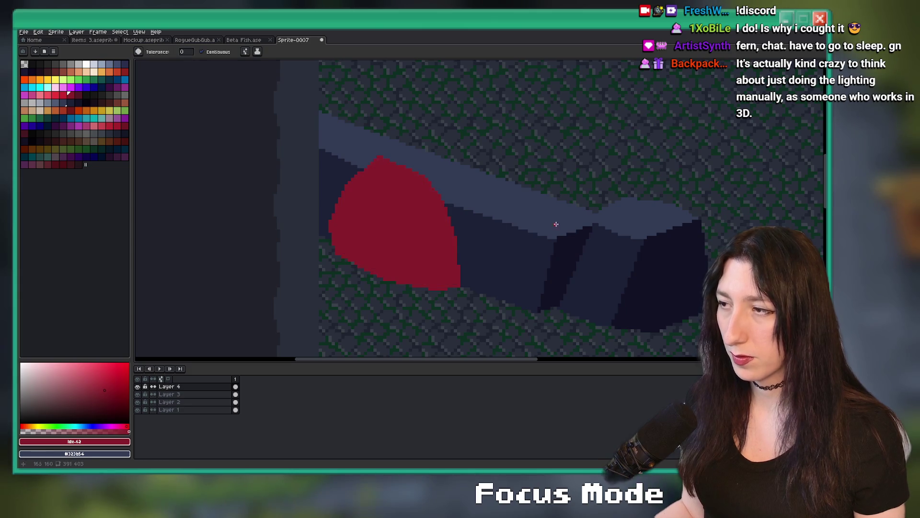
Resample the slab's navy, shadow and blue-grey colours, draw a crack line, then undo the red blockout
alt+click(610, 250)
alt+right_click(643, 251)
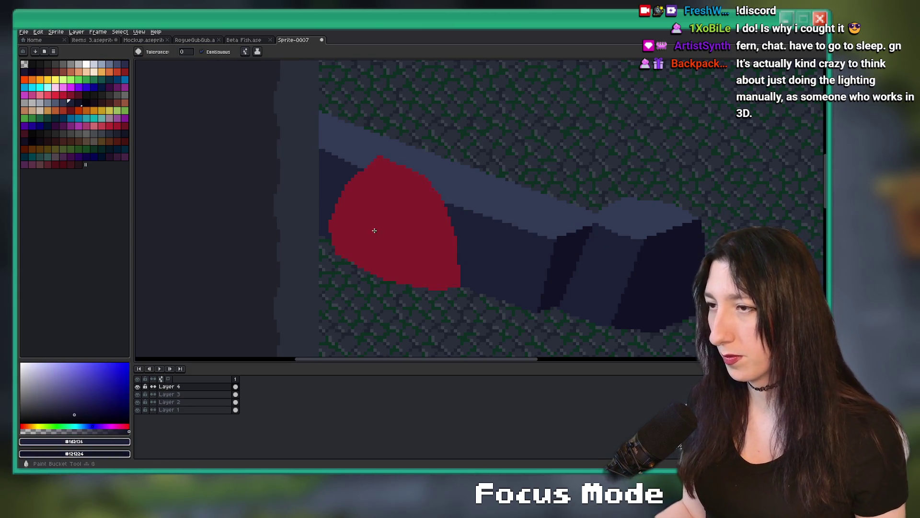
key(b)
alt+click(612, 212)
scroll(448, 195, up, 3)
scroll(356, 178, down, 1)
drag(343, 175, 382, 201)
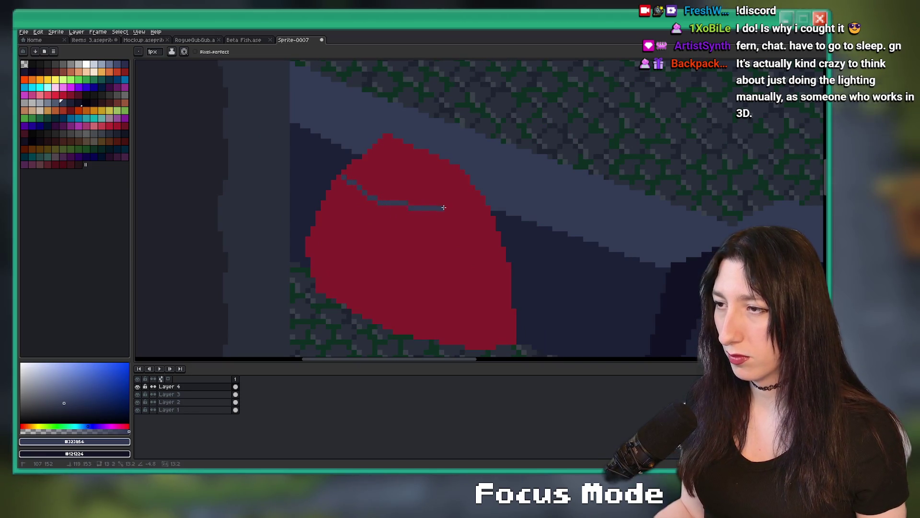
scroll(474, 194, down, 2)
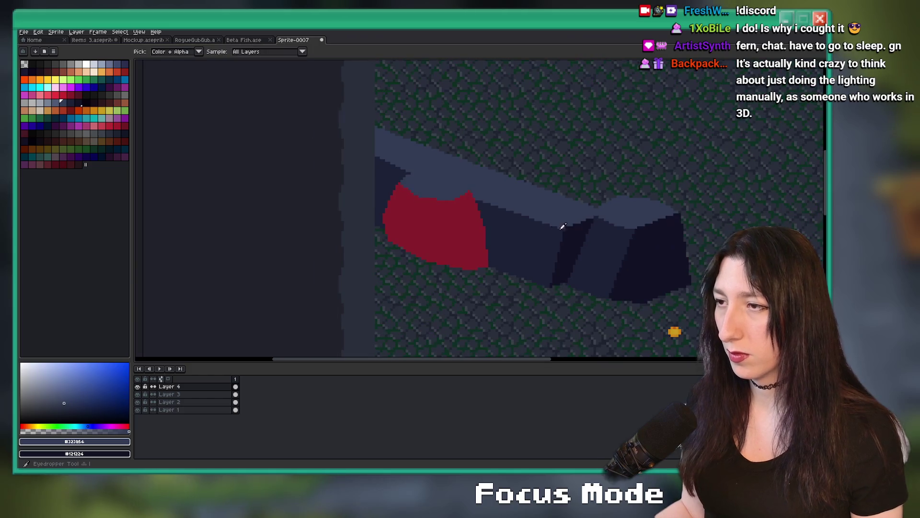
alt+click(563, 245)
scroll(437, 200, up, 1)
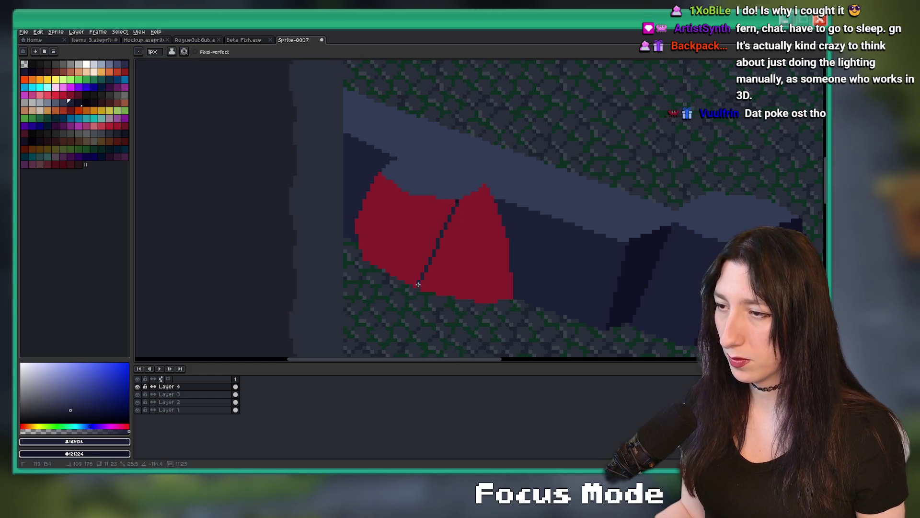
key(ctrl+z)
Select the dark rock area and shift it down and left, then commit it
key(m)
scroll(405, 236, down, 3)
scroll(407, 237, up, 2)
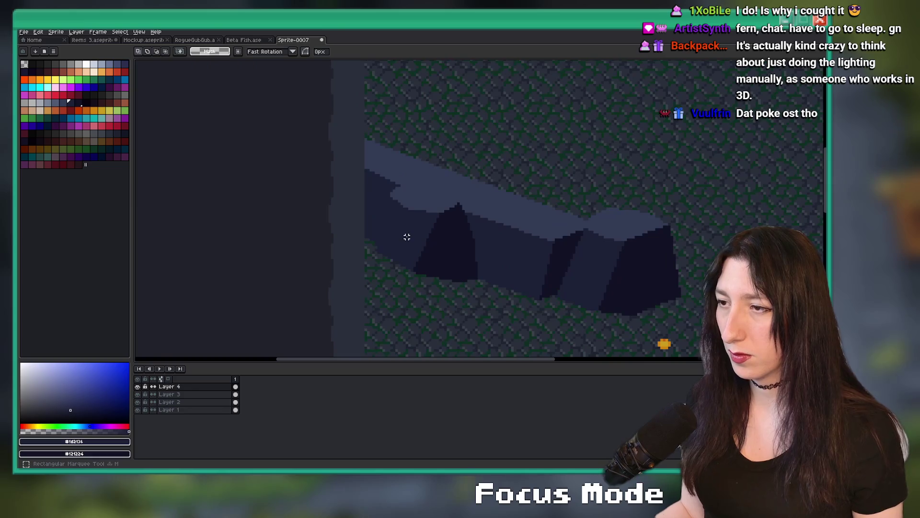
drag(370, 165, 493, 312)
mouse_move(464, 271)
mouse_down()
mouse_move(489, 315)
mouse_move(450, 294)
mouse_move(460, 284)
mouse_up()
key(ctrl+d)
key(b)
scroll(514, 249, down, 2)
scroll(493, 251, up, 4)
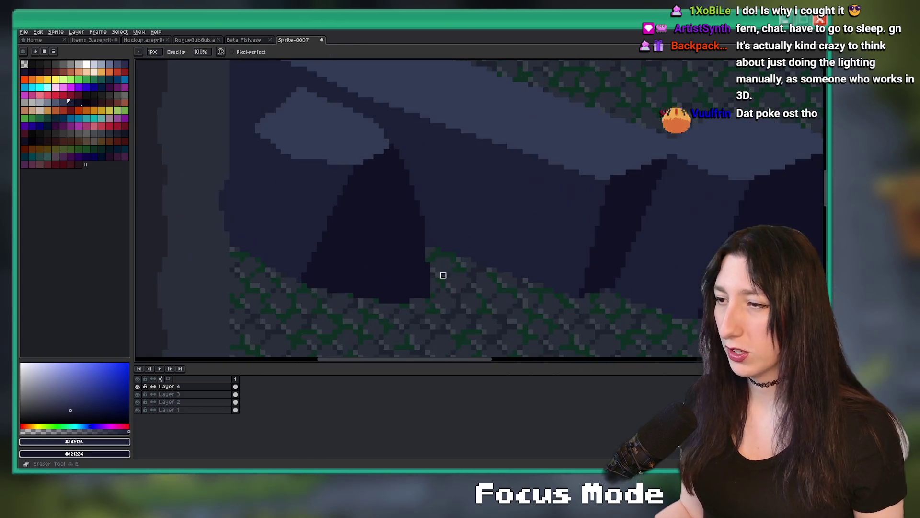
scroll(358, 306, down, 3)
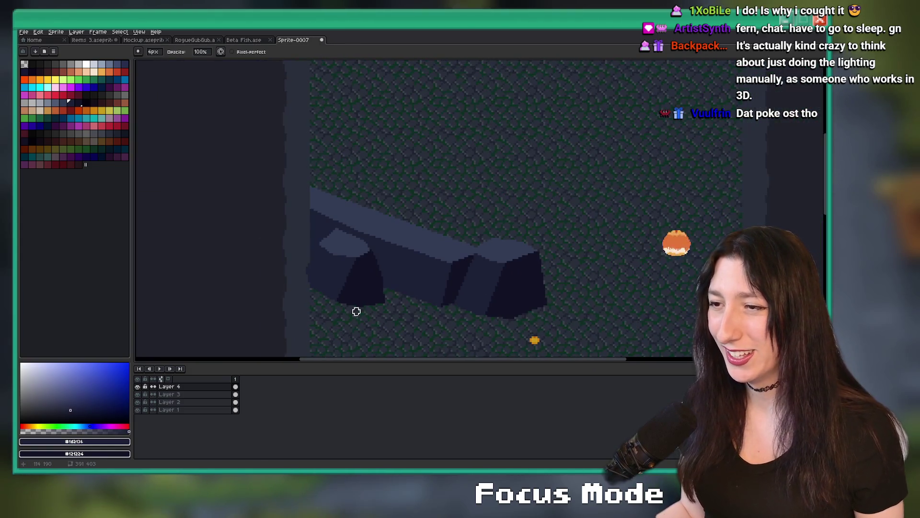
Fill the stray stripe pixels on the rock with the rock colour
key(i)
key(b)
scroll(376, 230, up, 3)
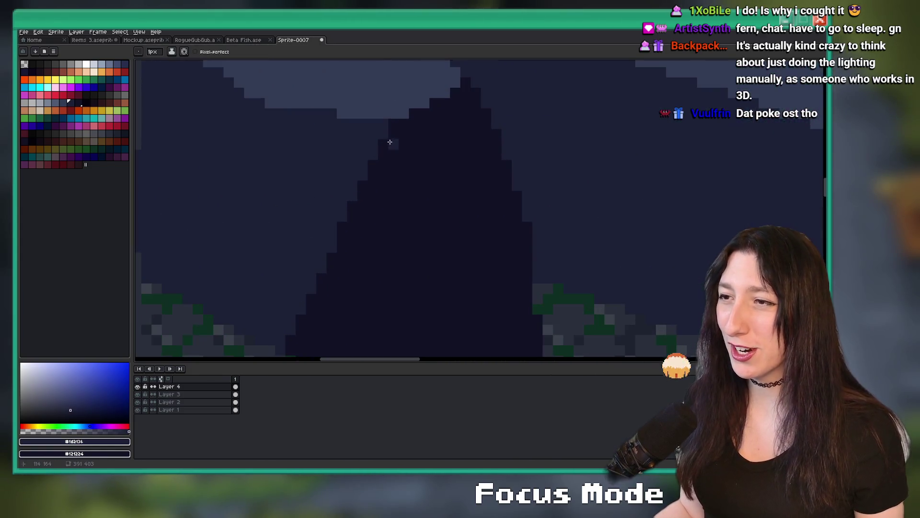
scroll(359, 234, down, 2)
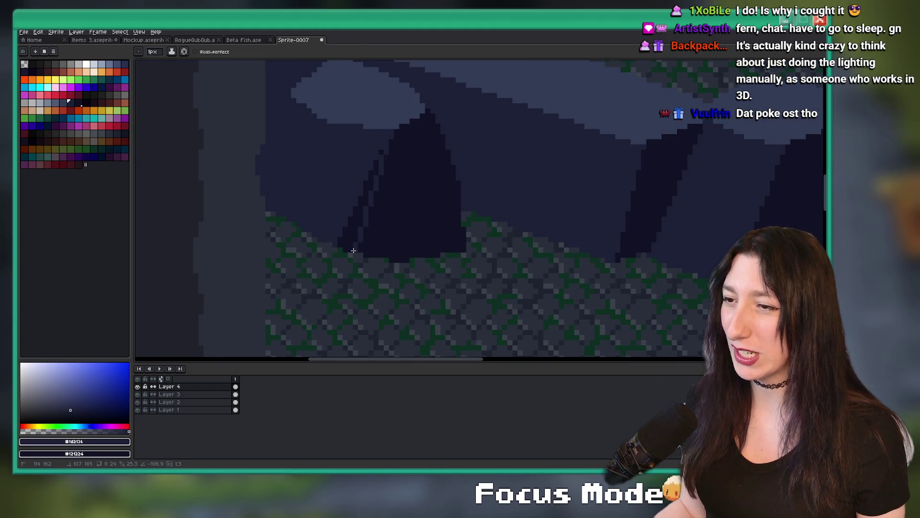
key(g)
click(377, 165)
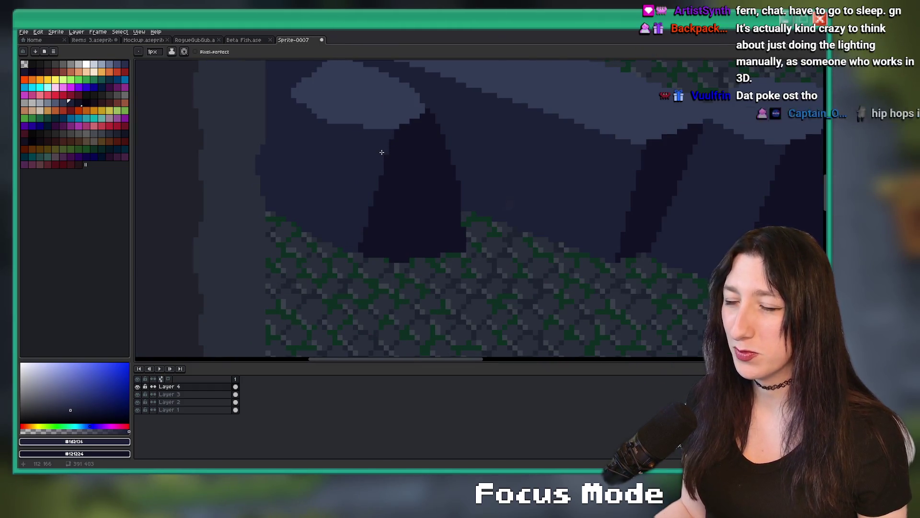
scroll(381, 150, down, 1)
Select around the left boulder, then clear the selection
key(m)
mouse_move(250, 70)
mouse_down()
mouse_move(435, 195)
mouse_move(474, 240)
mouse_move(378, 166)
mouse_up()
key(ctrl+d)
scroll(495, 215, down, 3)
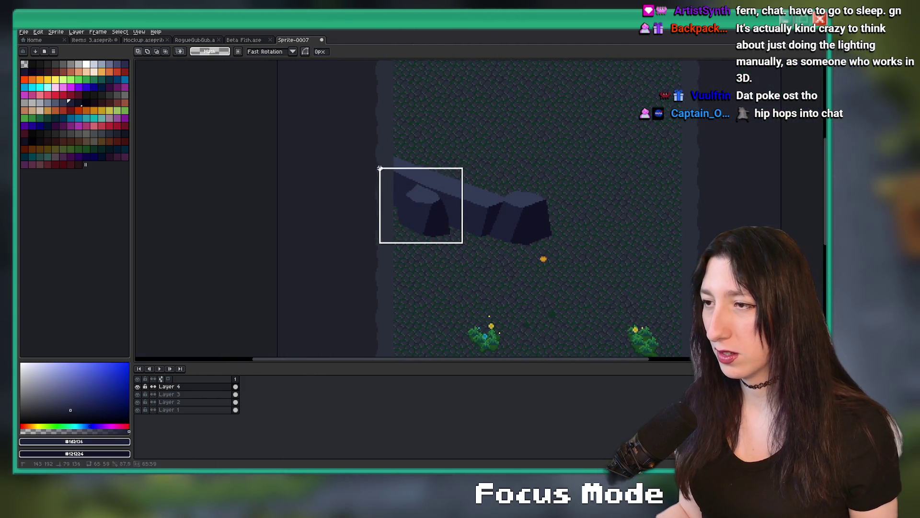
key(ctrl+d)
scroll(478, 157, down, 2)
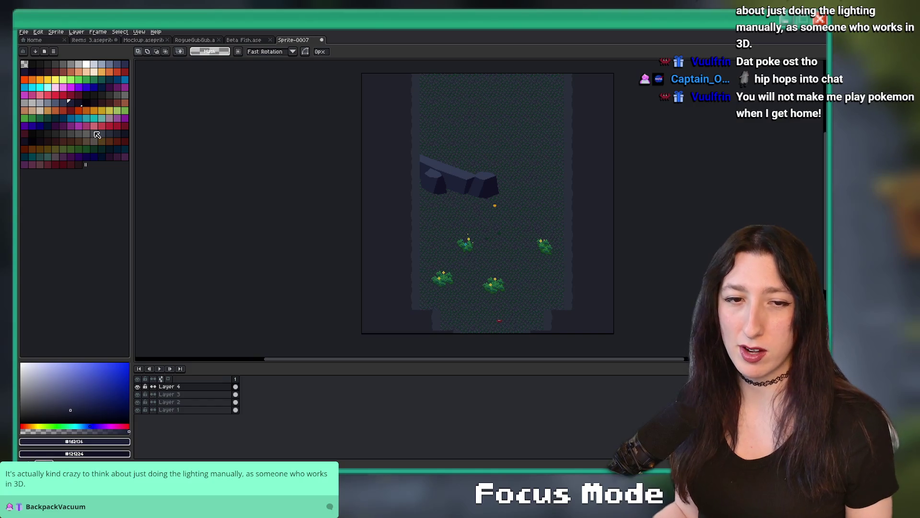
scroll(350, 259, up, 1)
mouse_move(382, 197)
mouse_down()
mouse_move(267, 304)
mouse_move(242, 349)
mouse_up()
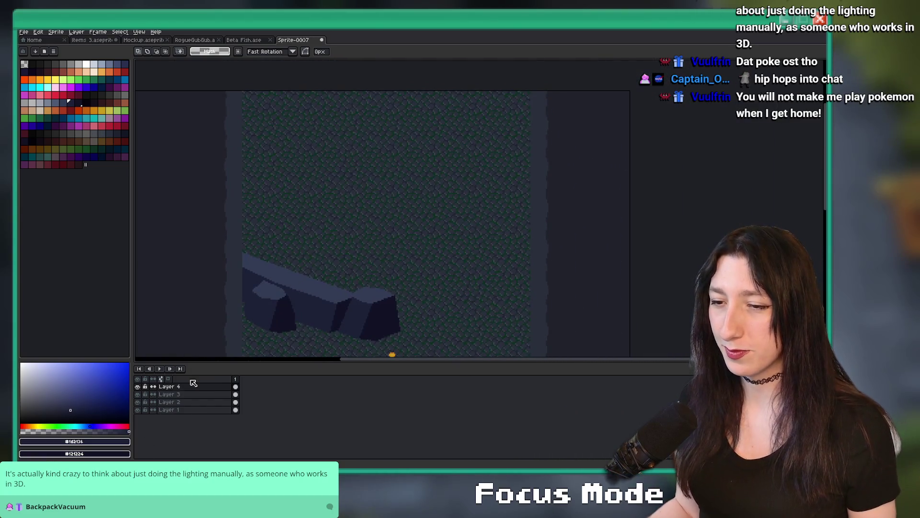
click(184, 403)
click(138, 403)
click(138, 403)
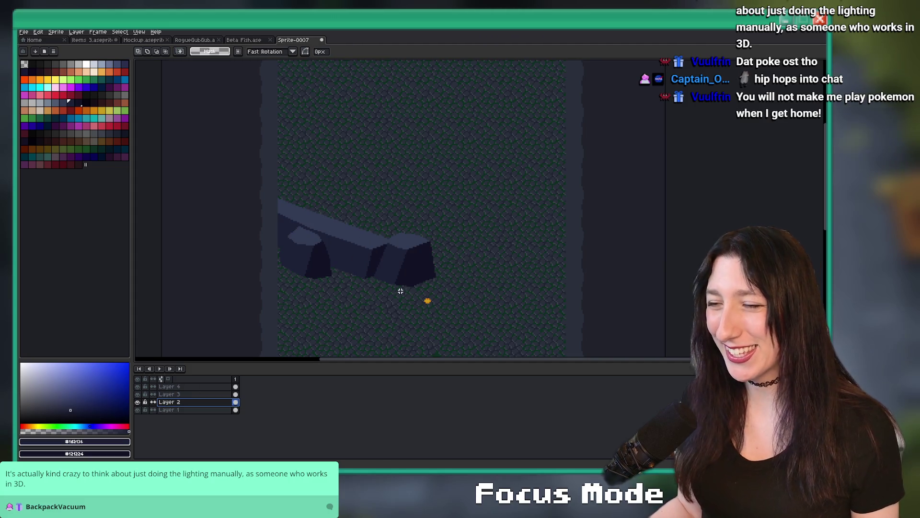
scroll(390, 292, up, 1)
scroll(350, 247, up, 1)
key(i)
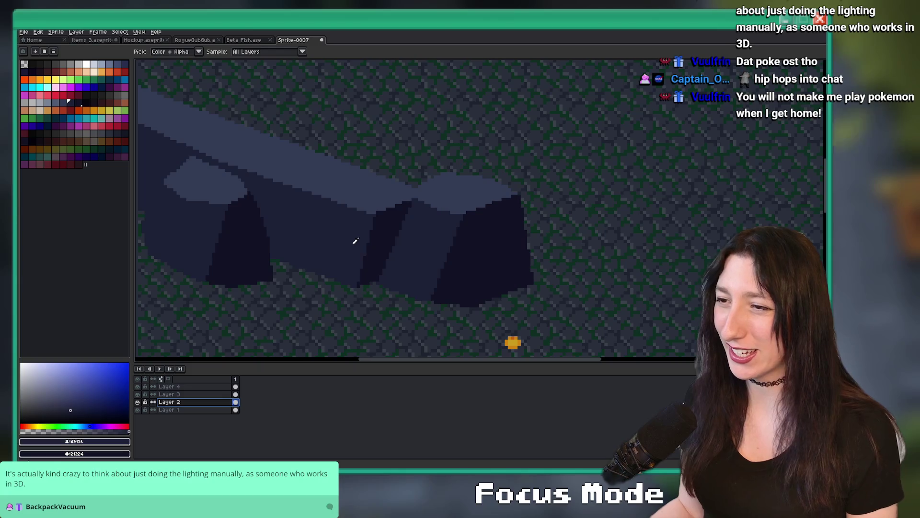
scroll(386, 229, down, 3)
scroll(405, 237, up, 2)
key(b)
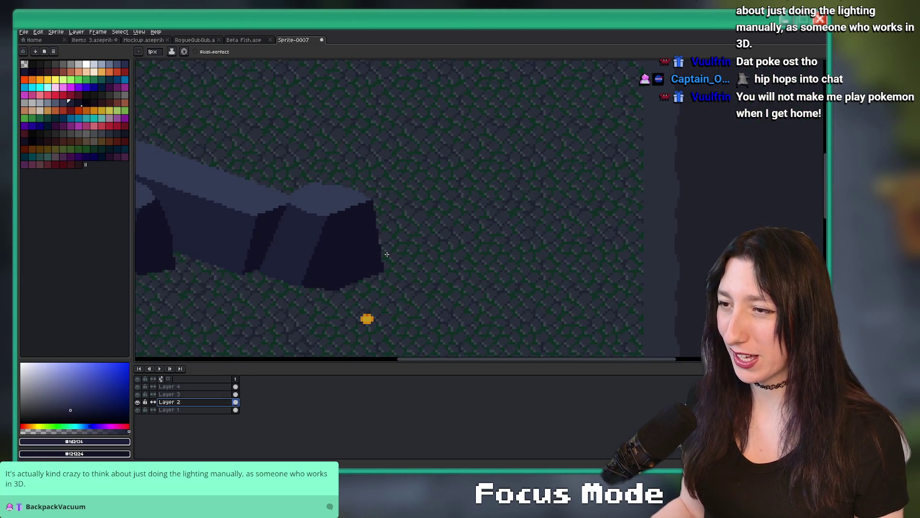
key(v)
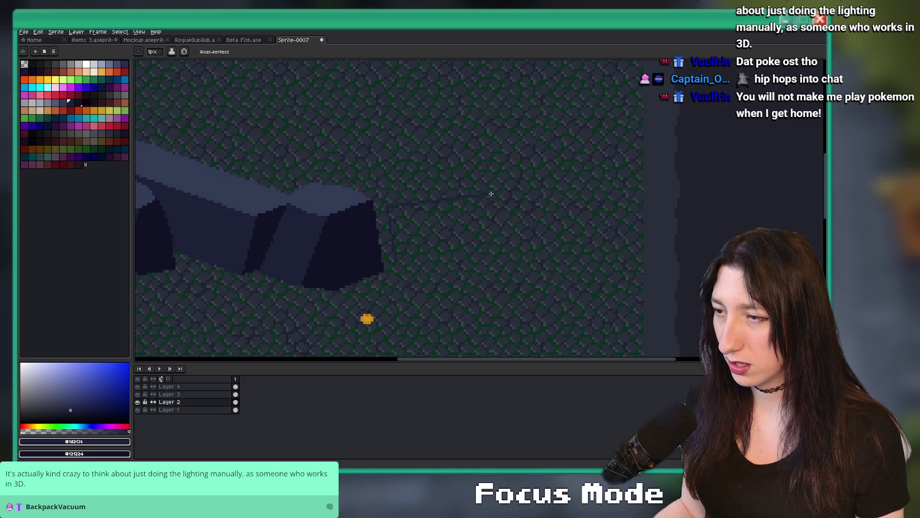
Fill the outlined wall extension with dark blue and pick the darker shadow colour
scroll(535, 196, up, 2)
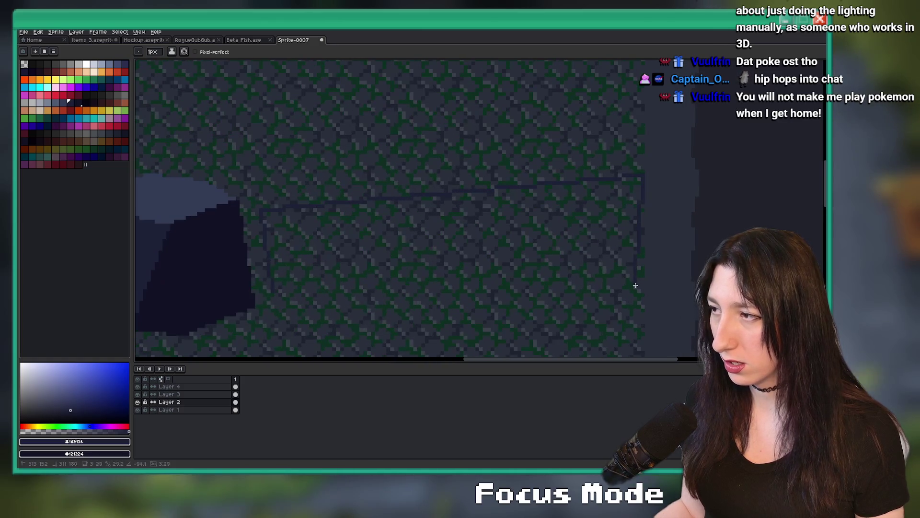
scroll(623, 297, down, 1)
scroll(431, 288, down, 2)
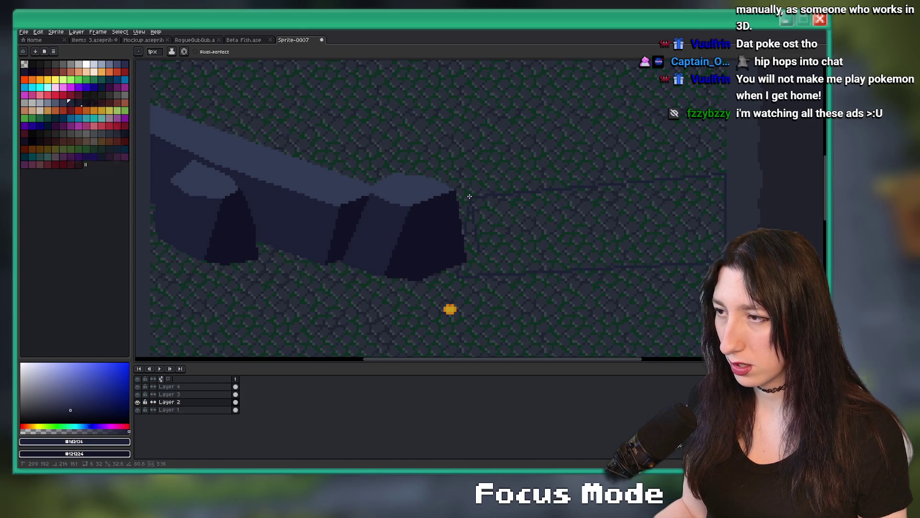
click(491, 238)
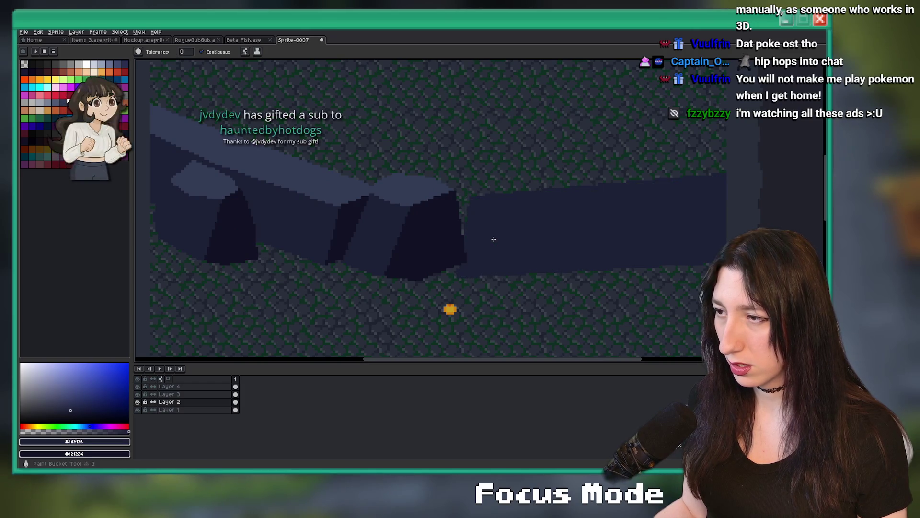
alt+click(343, 196)
scroll(504, 200, up, 1)
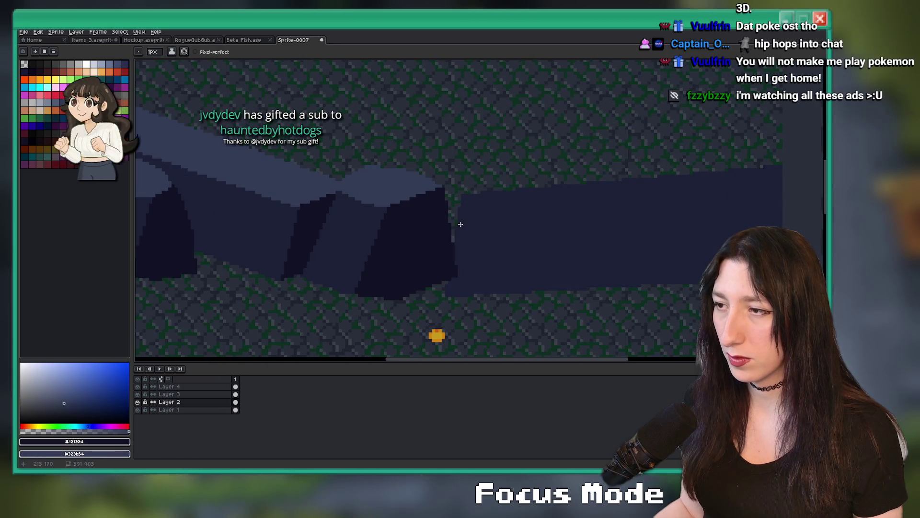
mouse_move(461, 224)
mouse_down()
mouse_move(360, 226)
mouse_move(304, 212)
mouse_up()
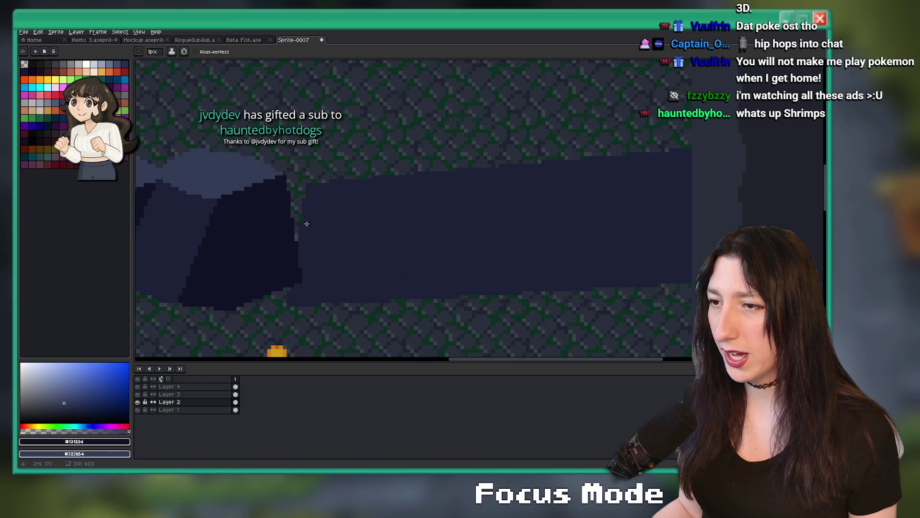
Close off the top ledge edge and fill the ledge with the lighter stone colour
shift+click(682, 186)
key(g)
right_click(623, 173)
key(b)
scroll(565, 198, up, 2)
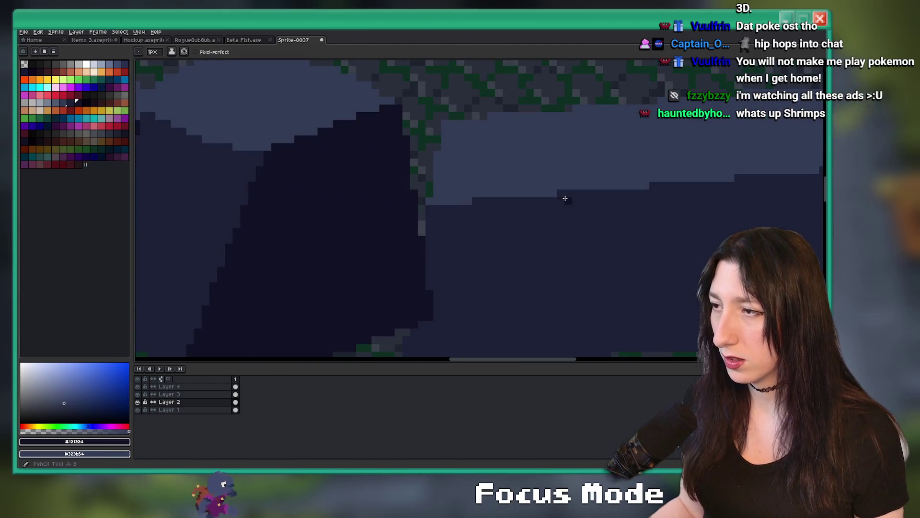
Draw a diagonal edge across the wall face and fill the area left of it with shadow
click(565, 198)
scroll(542, 230, down, 2)
shift+click(511, 286)
key(g)
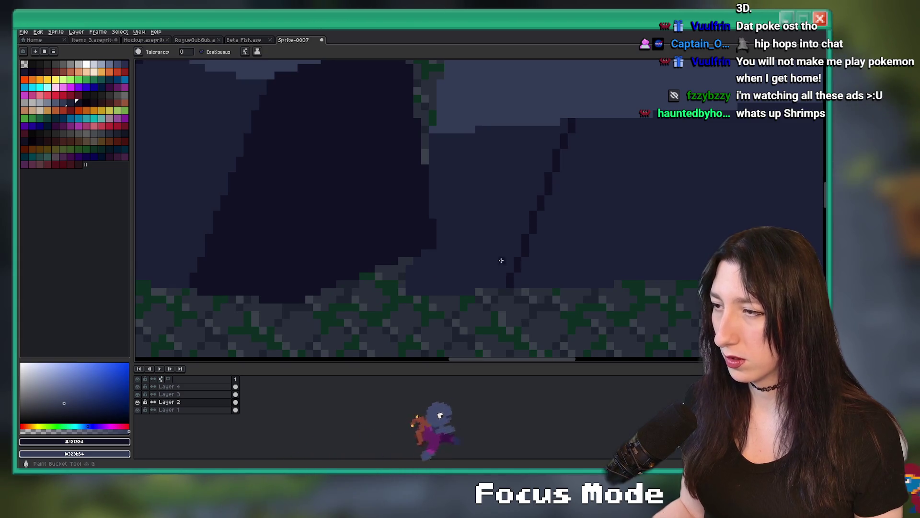
click(501, 260)
scroll(501, 260, down, 3)
scroll(529, 203, up, 3)
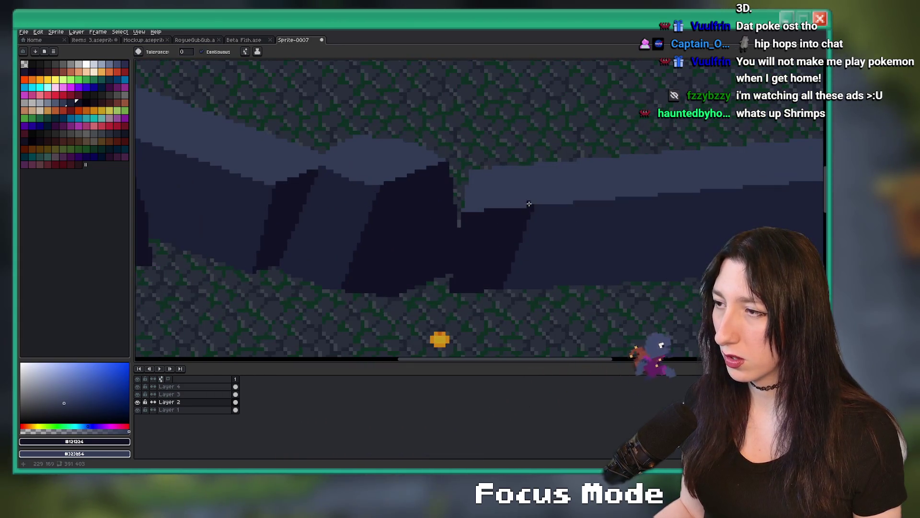
key(b)
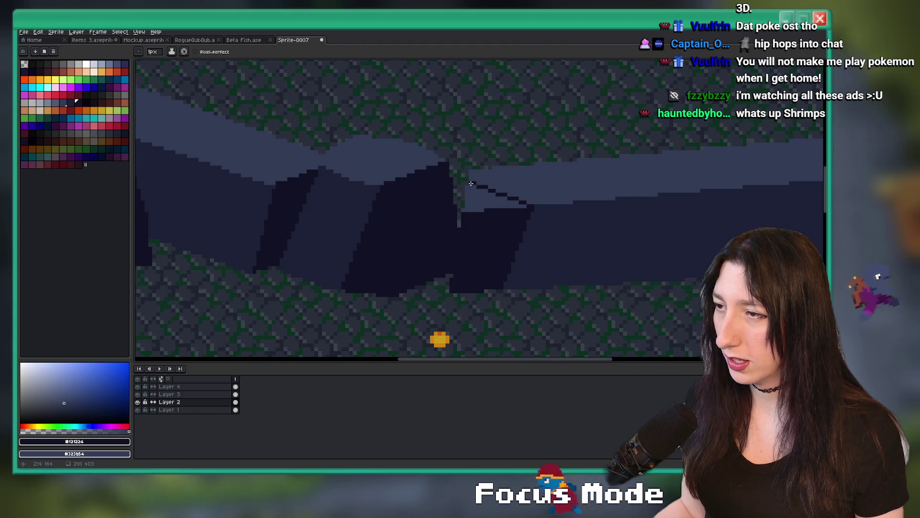
key(g)
scroll(474, 197, down, 2)
Box-select the extended rock wall section with the Rectangular Marquee
key(b)
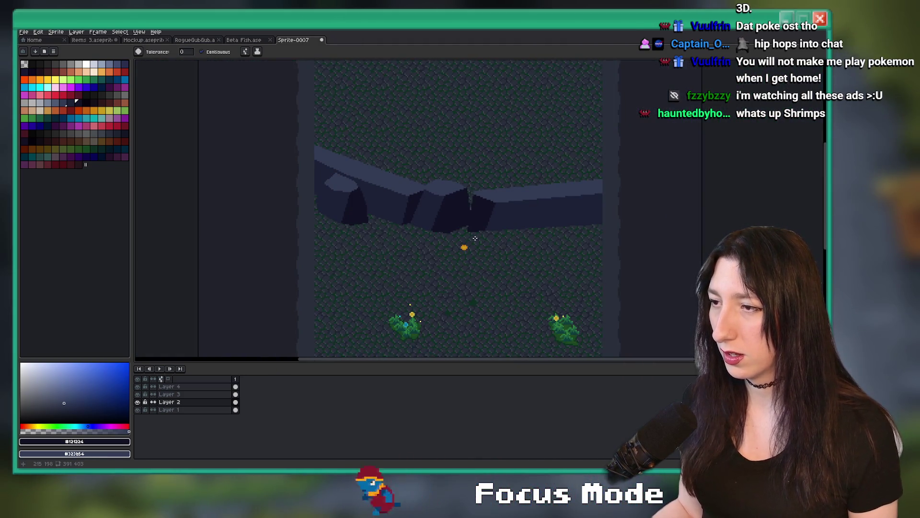
scroll(476, 200, up, 4)
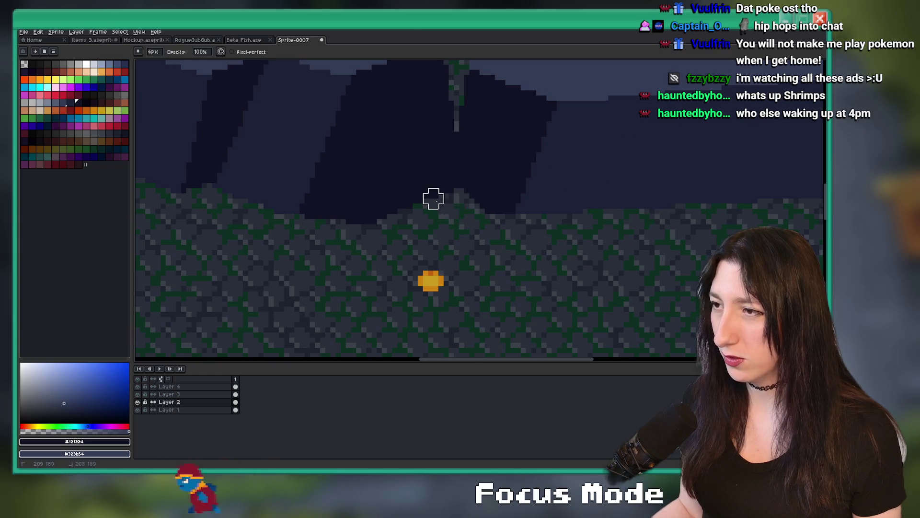
scroll(433, 197, down, 2)
key(m)
scroll(464, 157, down, 2)
drag(463, 136, 629, 208)
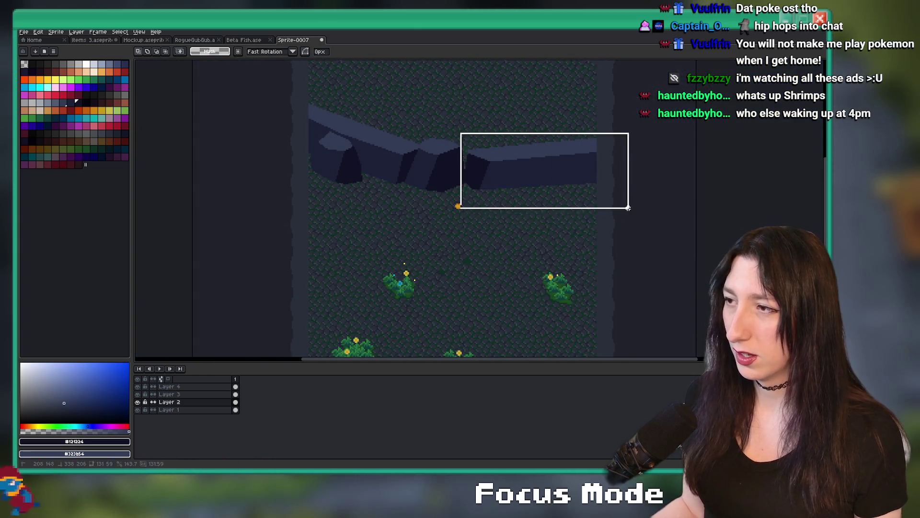
scroll(597, 203, down, 2)
scroll(581, 201, up, 2)
On Layer 3, drag the middle boulder a few pixels lower to join the wall
click(201, 394)
mouse_move(403, 192)
mouse_down()
mouse_move(487, 267)
mouse_move(446, 254)
mouse_move(462, 228)
mouse_move(448, 227)
mouse_move(456, 234)
mouse_up()
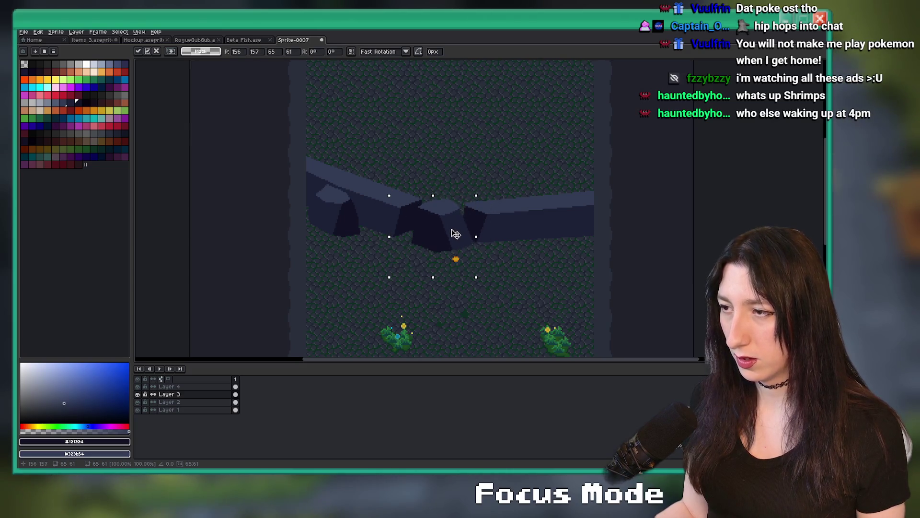
scroll(472, 163, down, 2)
scroll(461, 214, up, 4)
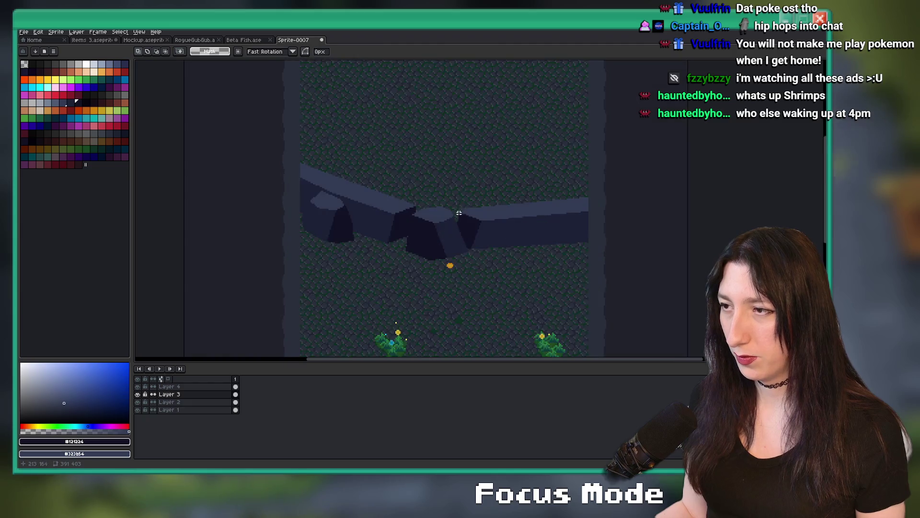
key(i)
scroll(439, 247, down, 5)
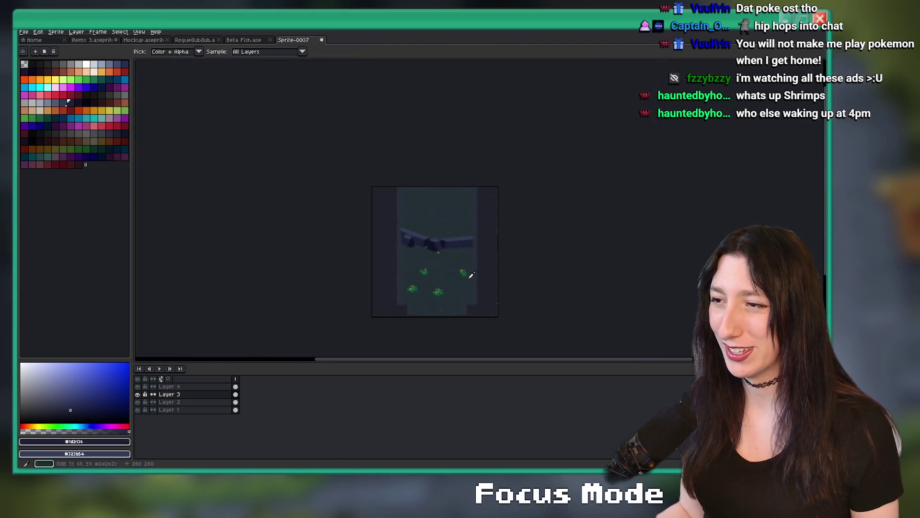
Add a new empty layer on top and select its cel
scroll(421, 267, up, 3)
scroll(365, 225, down, 2)
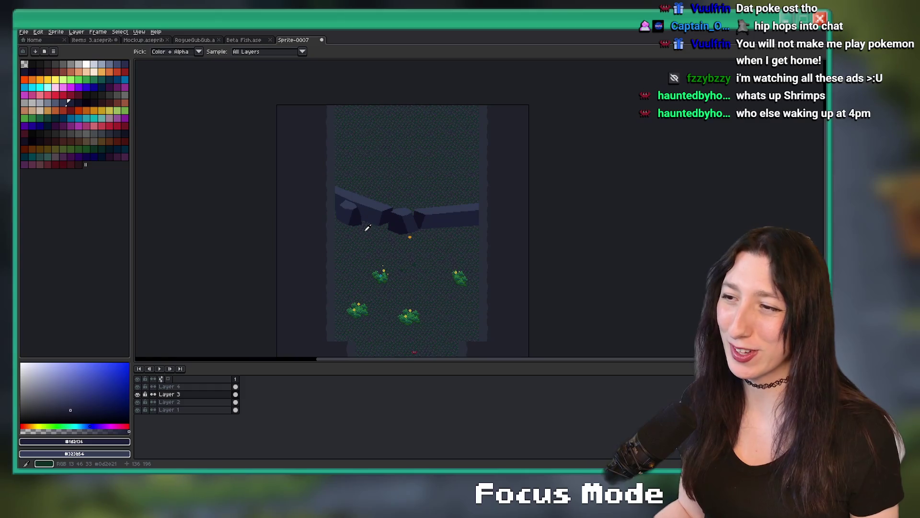
key(shift+n)
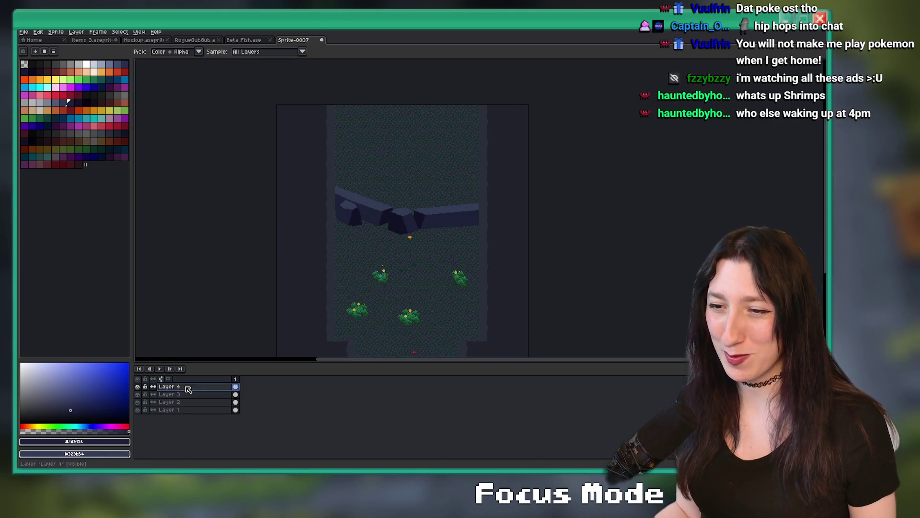
scroll(355, 244, up, 2)
key(b)
drag(370, 233, 323, 271)
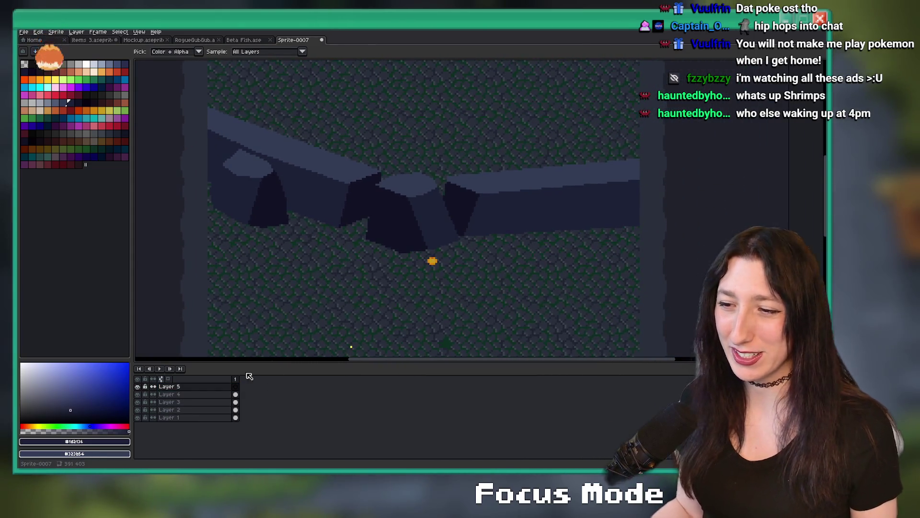
click(235, 386)
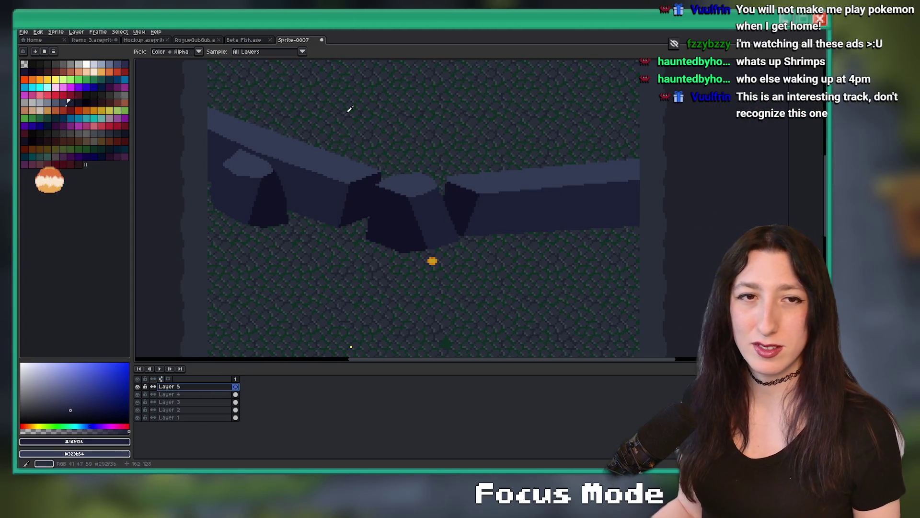
Save the sprite as GubGubRocksBlocking.aseprite in Game Art > Environment Exports > Sand City Props
key(ctrl+s)
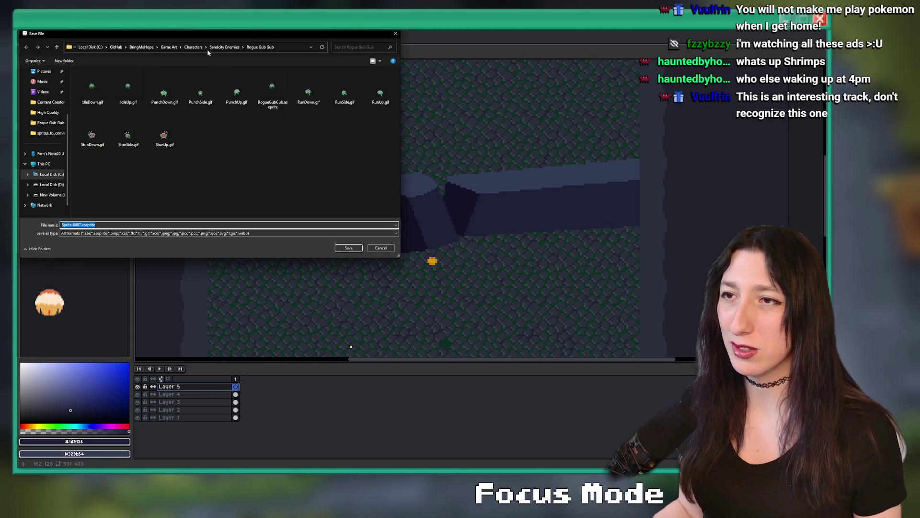
click(194, 47)
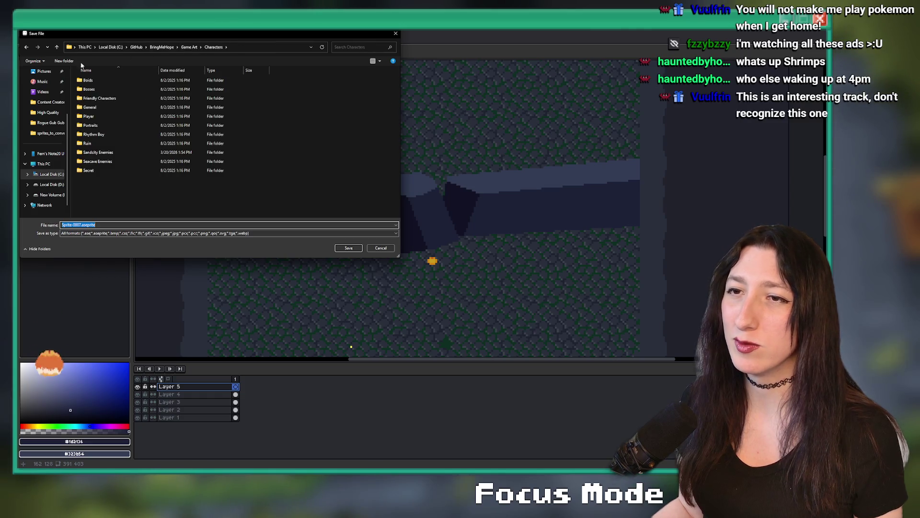
click(189, 46)
scroll(111, 137, down, 3)
scroll(111, 137, up, 2)
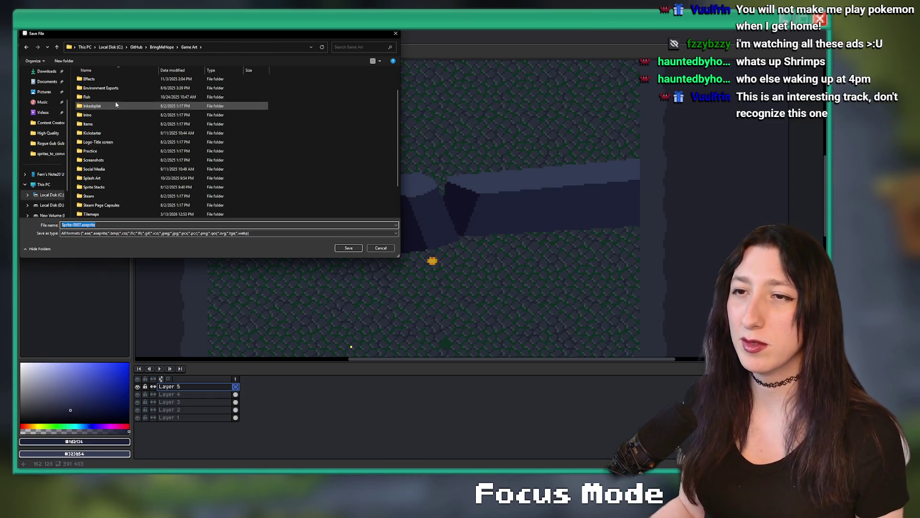
double_click(124, 89)
double_click(107, 181)
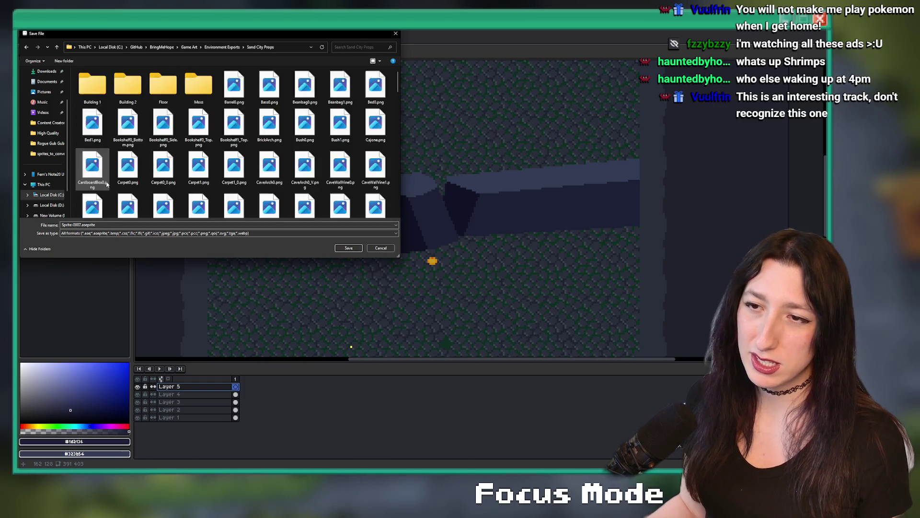
click(77, 224)
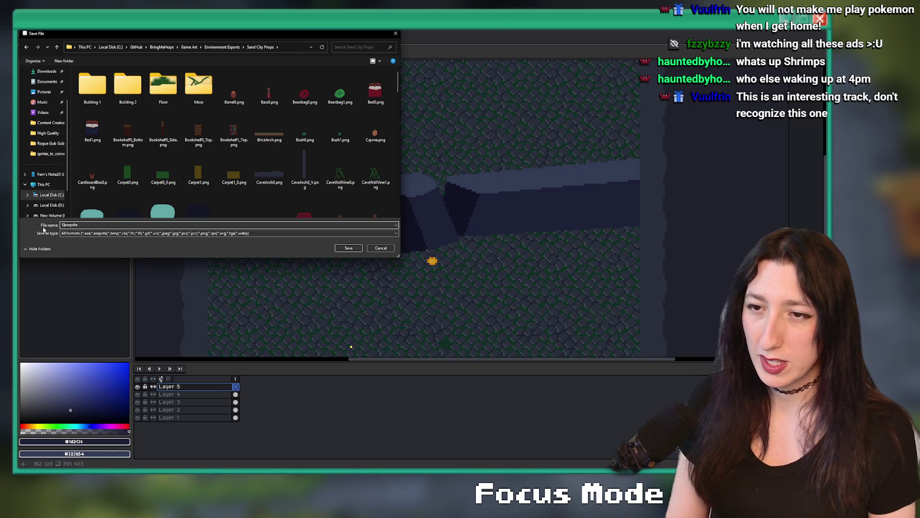
text(GubGubRocksBlock)
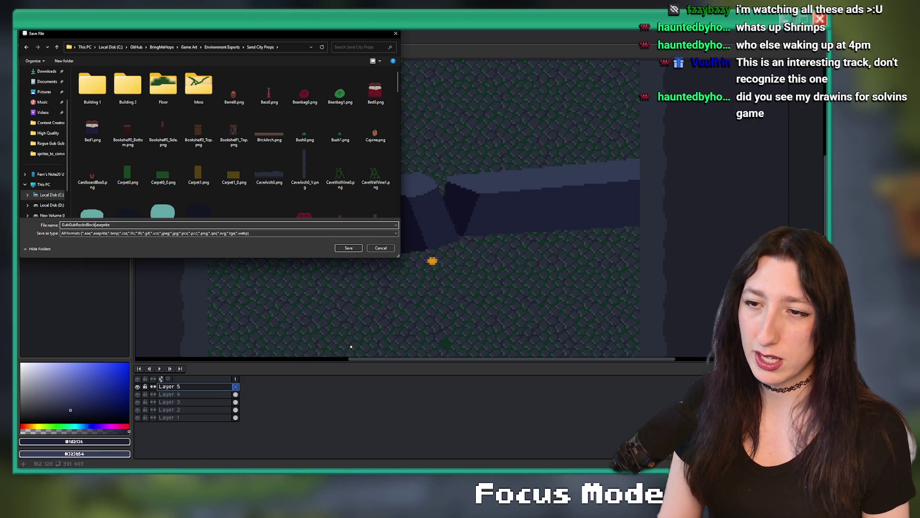
key(Return)
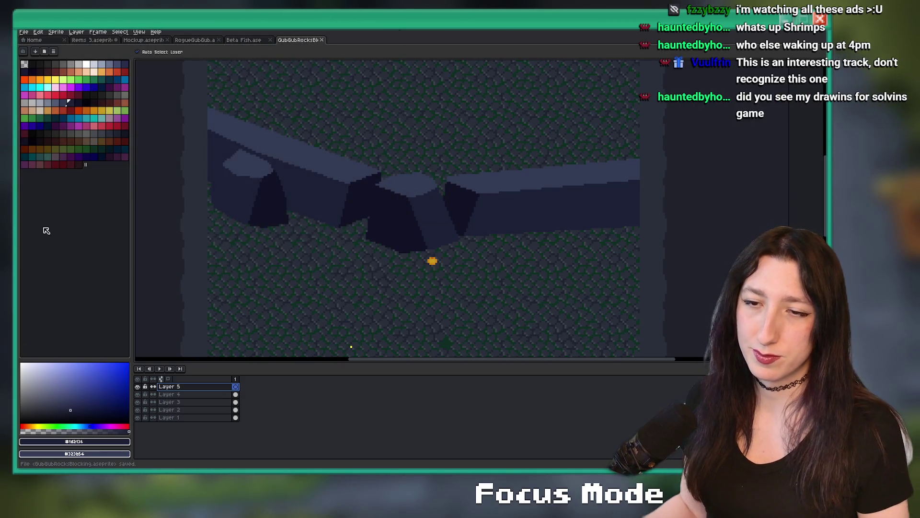
key(i)
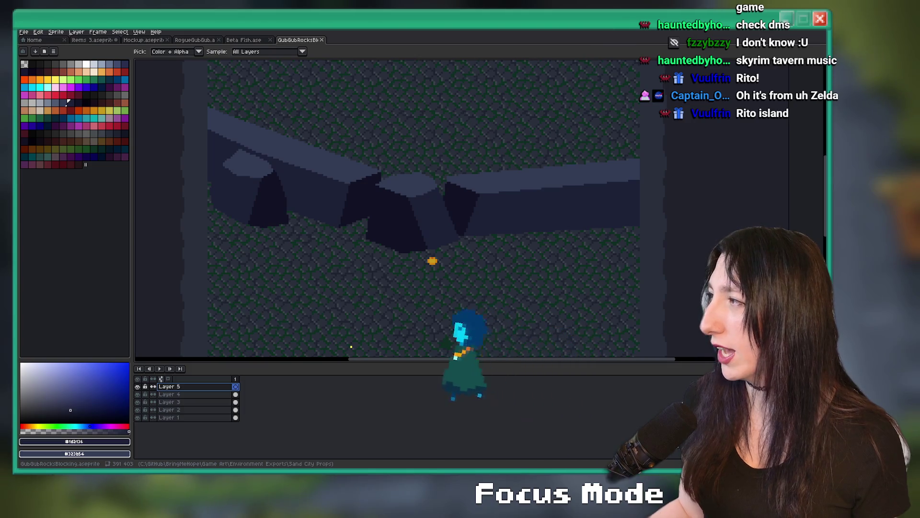
key(alt+Tab)
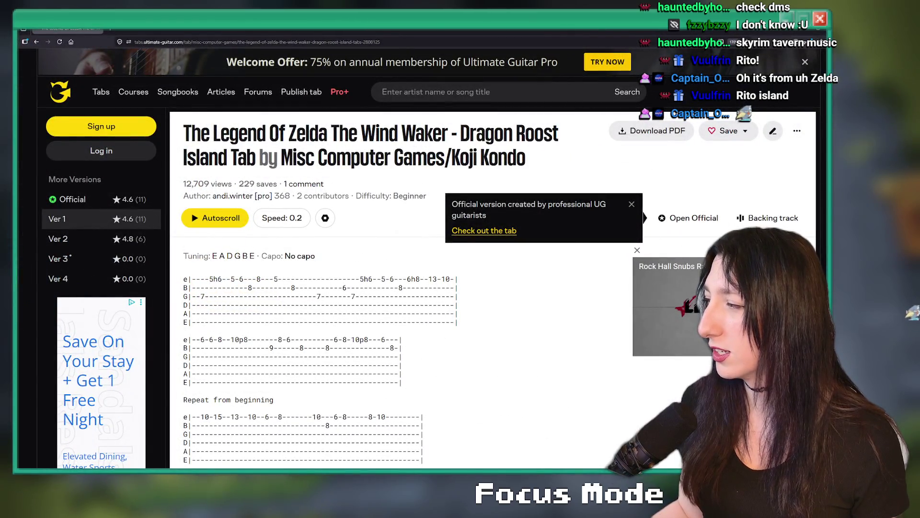
Scroll the Dragon Roost Island tab page, then go back to the rito island search results
scroll(250, 255, down, 3)
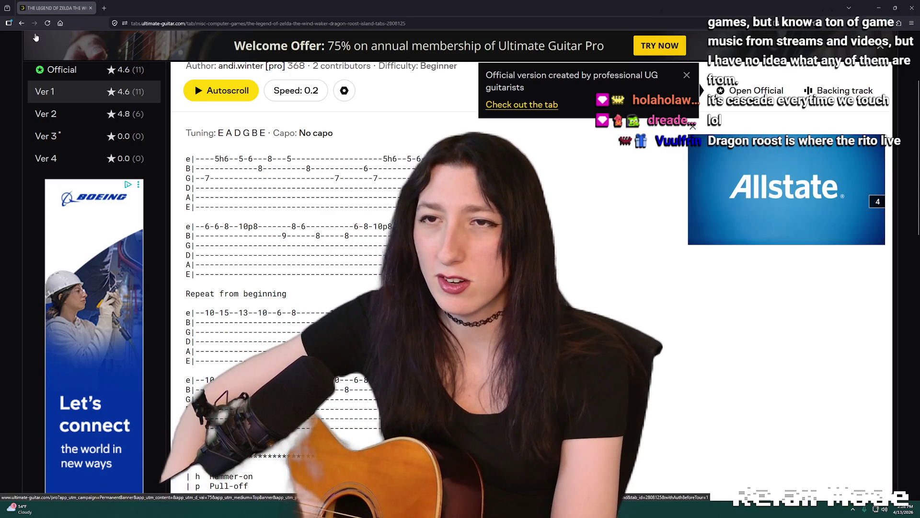
click(22, 24)
Search 'rito guitar tab' and open the Rito Village tab in a new browser tab
scroll(394, 239, down, 4)
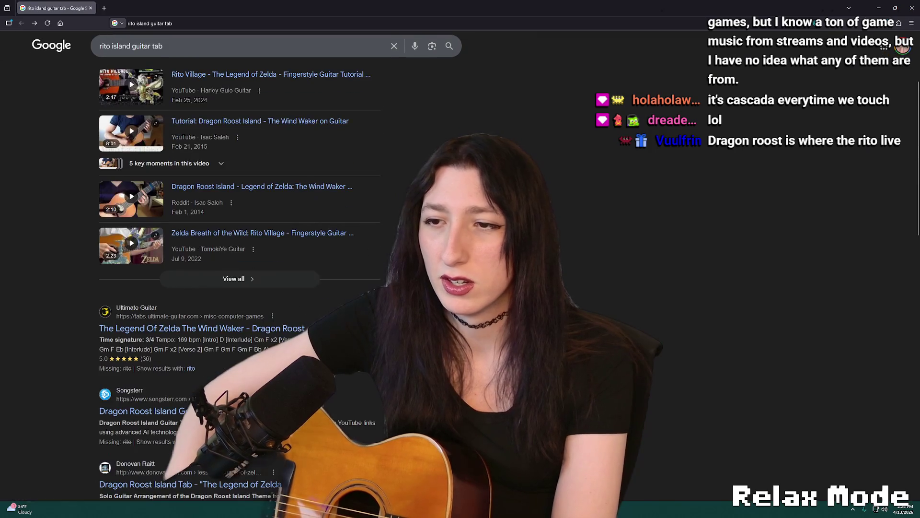
scroll(141, 41, up, 1)
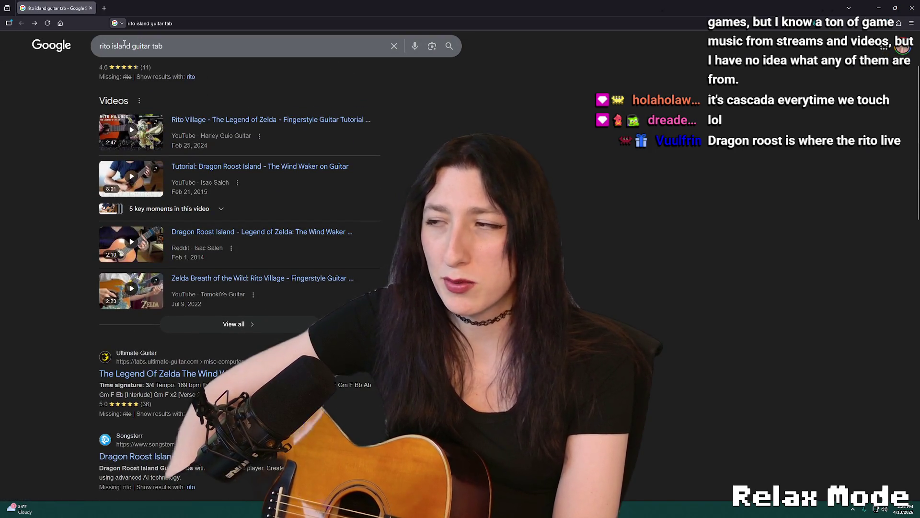
click(118, 43)
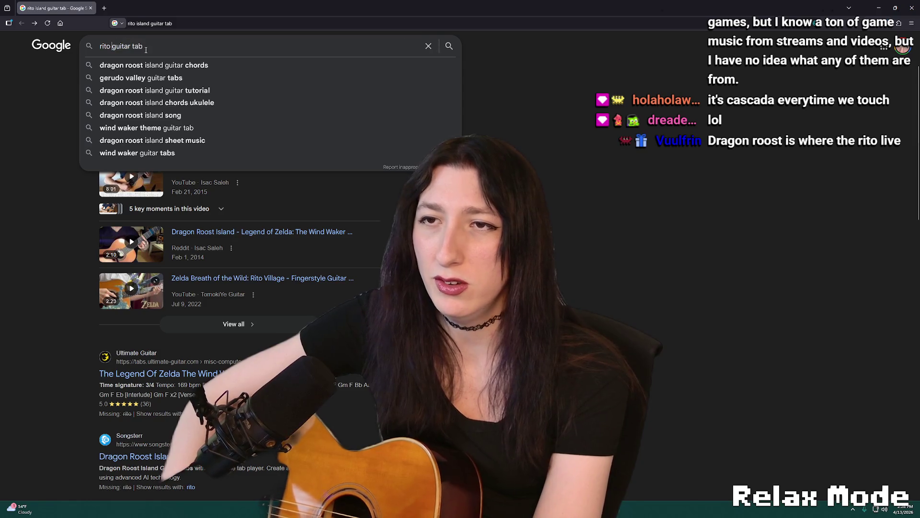
key(Return)
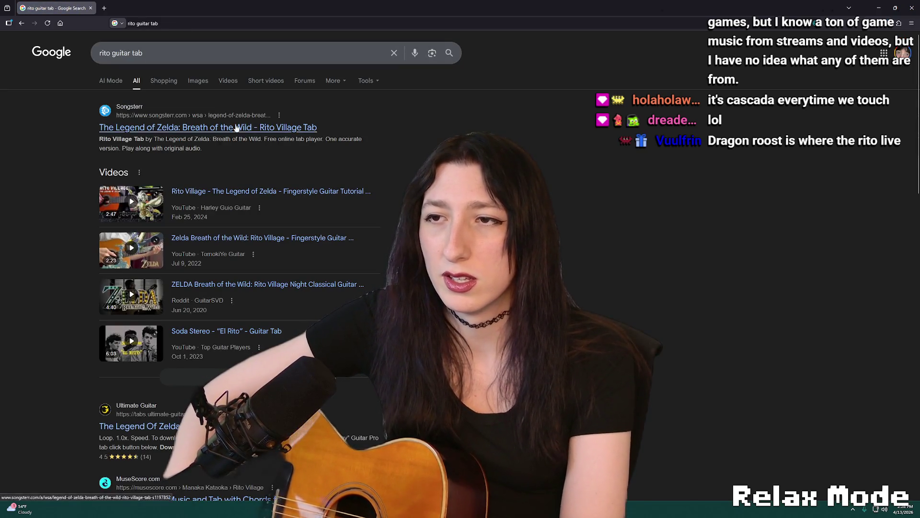
scroll(257, 295, down, 3)
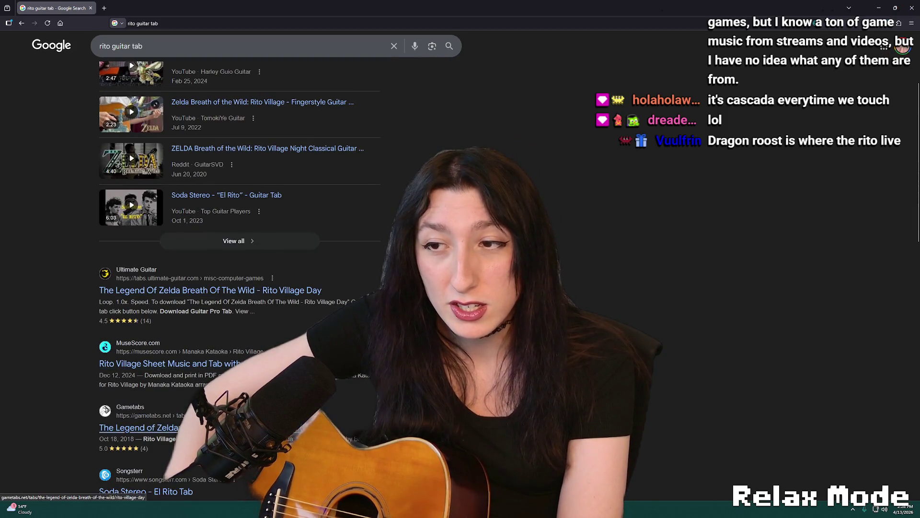
click(243, 294)
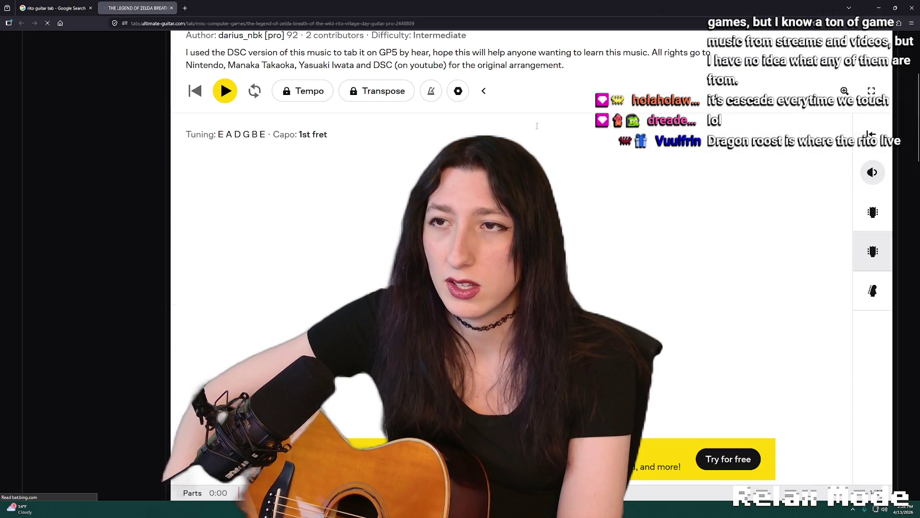
scroll(589, 214, down, 5)
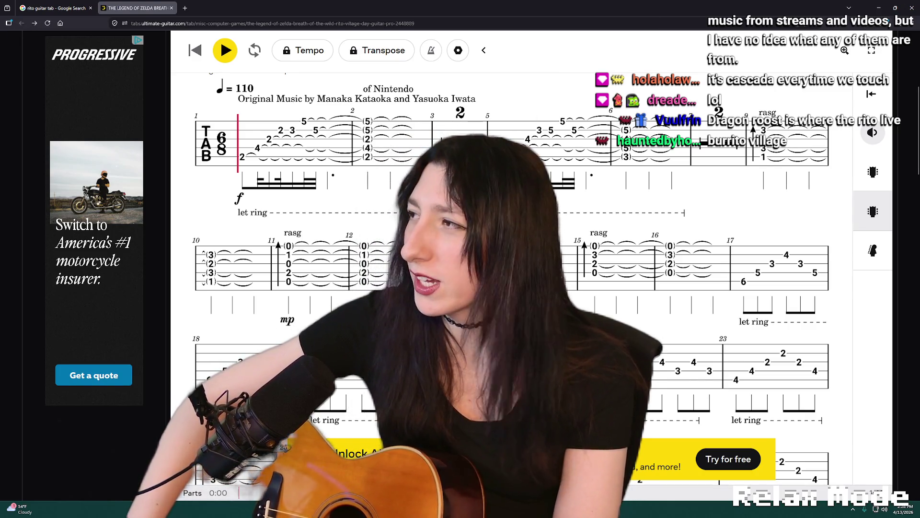
click(53, 8)
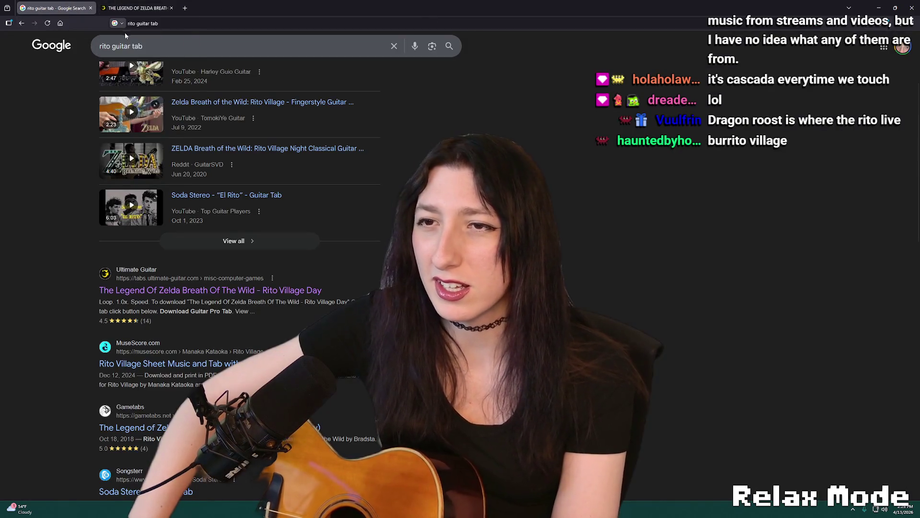
click(21, 24)
Search 'zelda windwaker guitar tab' and open the title theme result in a new tab
drag(125, 54, 93, 53)
text(ze)
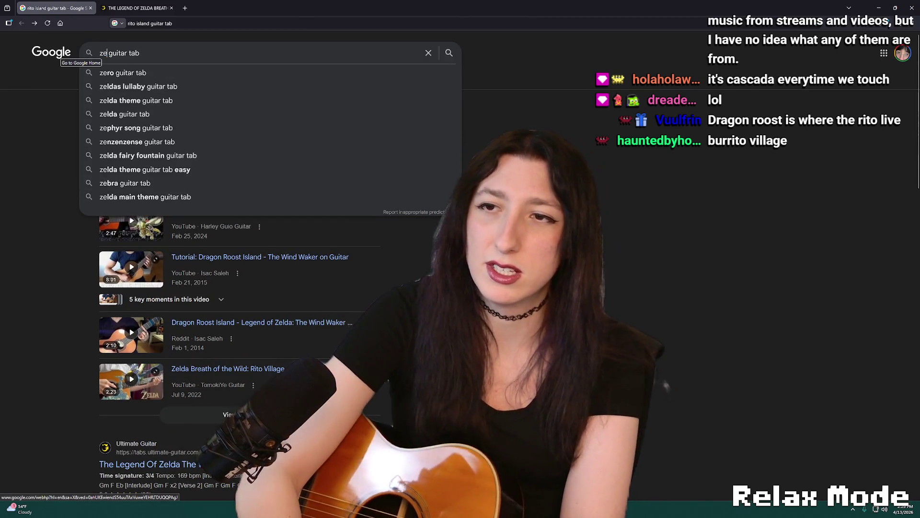
text(lda winw)
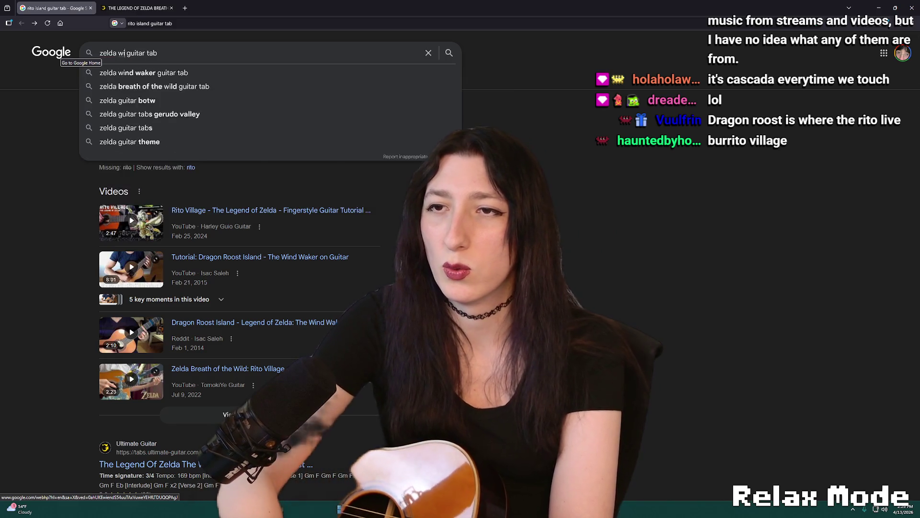
key(BackSpace)
text(dwaker)
key(Return)
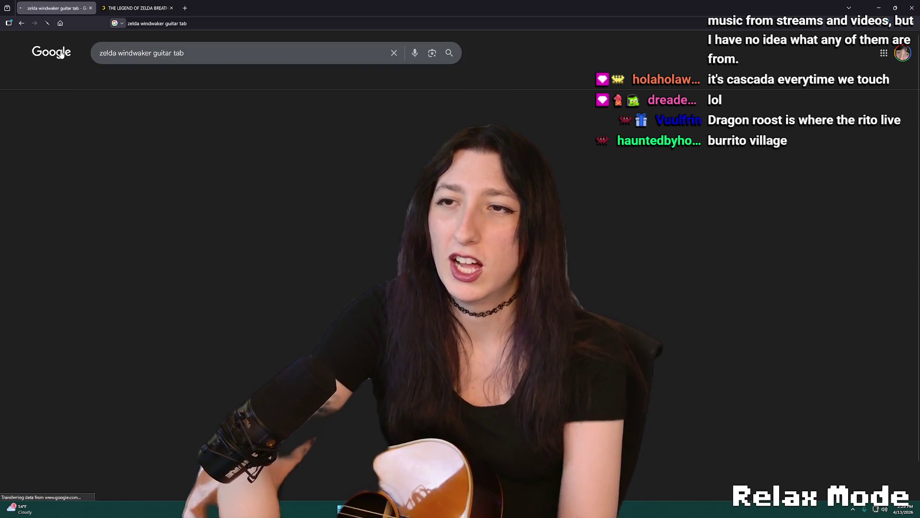
middle_click(187, 150)
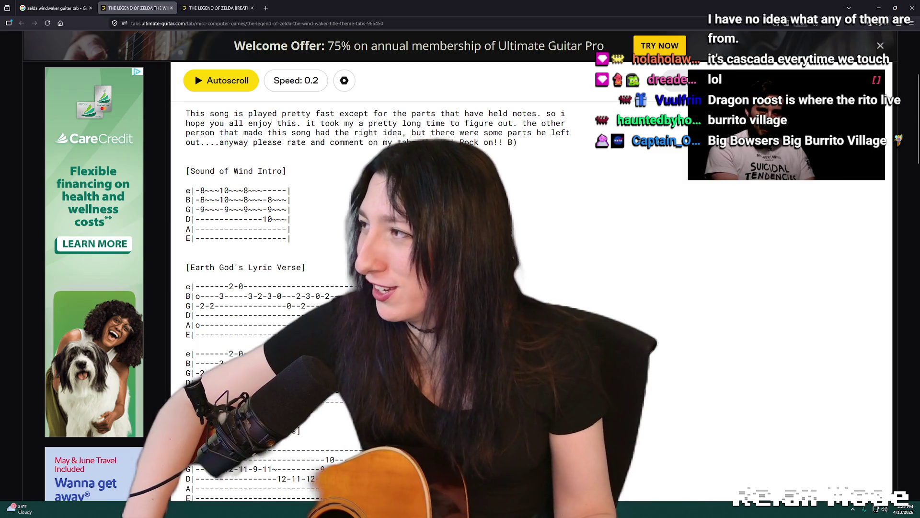
Read through the Wind Waker title theme tab and close the Breath of the Wild tab
scroll(599, 259, down, 7)
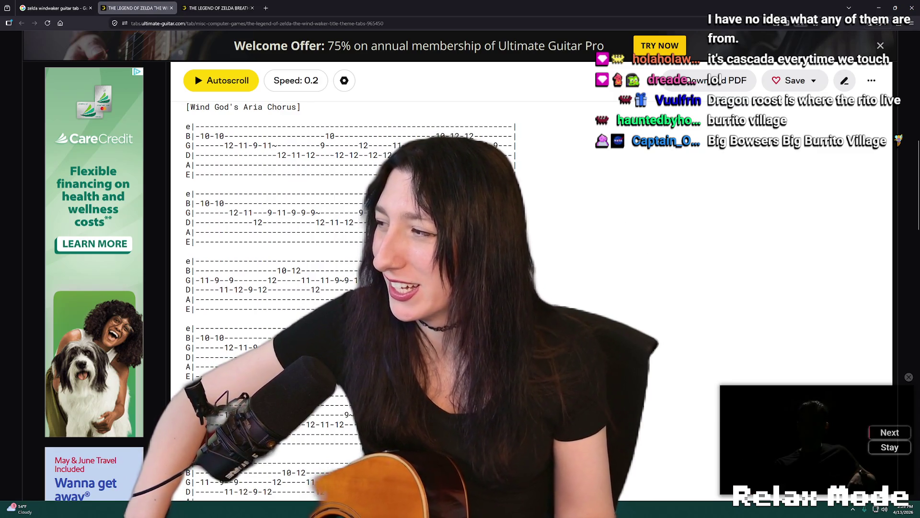
scroll(631, 299, up, 2)
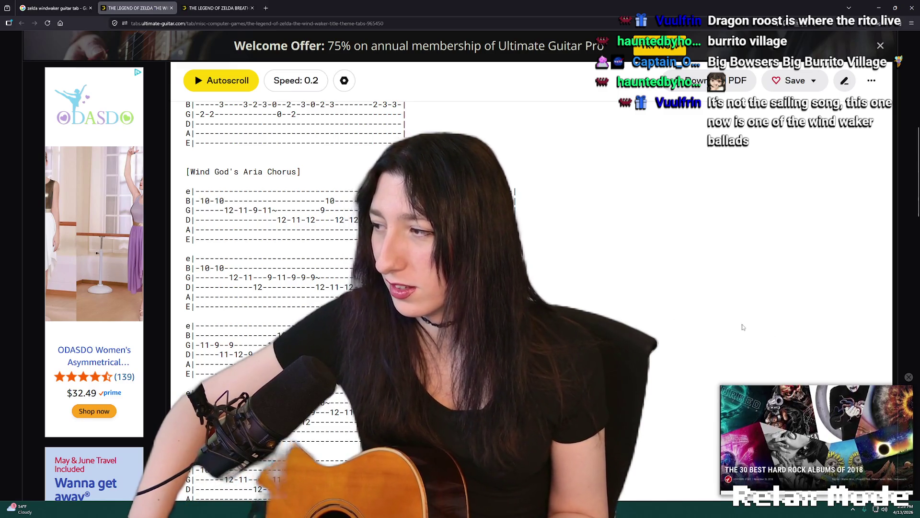
scroll(705, 322, down, 3)
scroll(531, 300, down, 5)
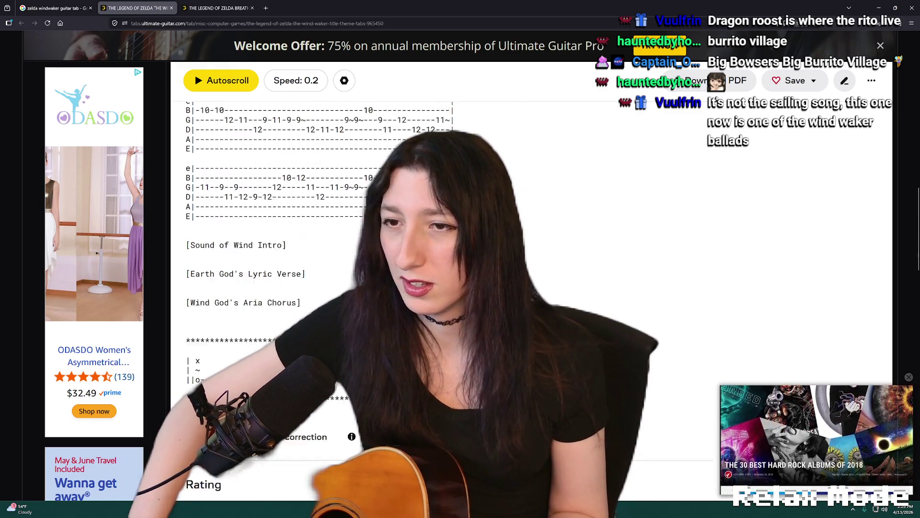
scroll(531, 299, down, 3)
scroll(237, 110, up, 7)
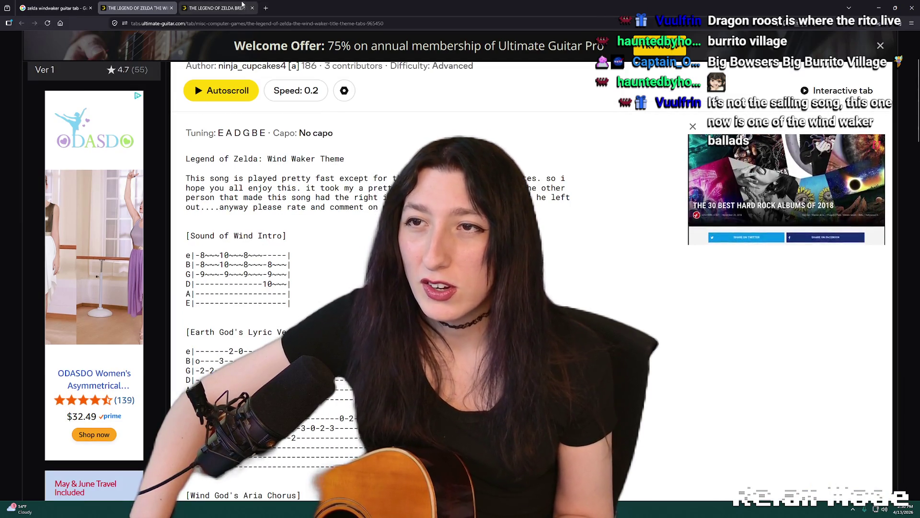
click(215, 8)
click(255, 9)
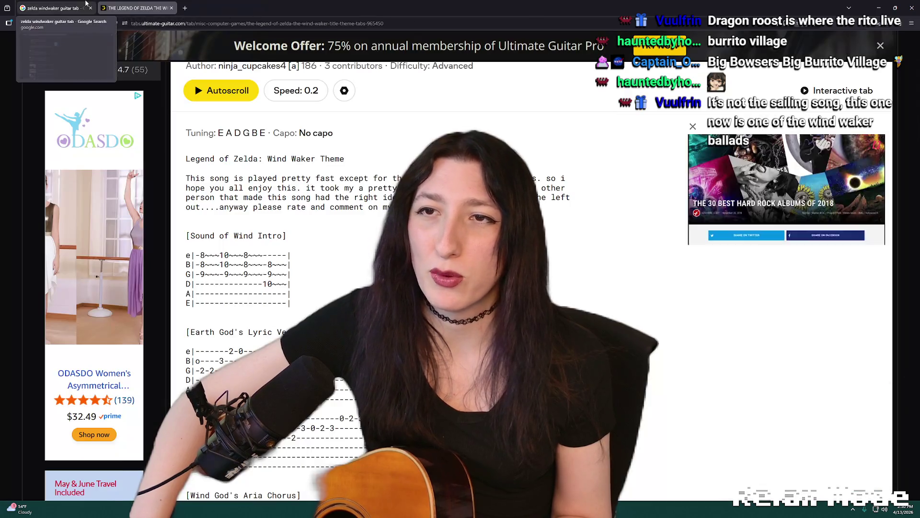
click(52, 8)
Look over the Legendary Hero tab, then close it and select the Google query
scroll(207, 334, down, 3)
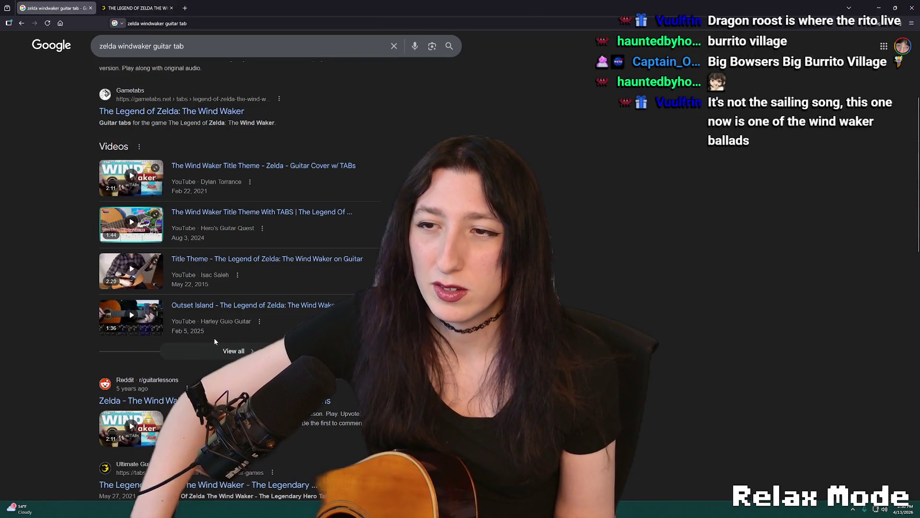
scroll(240, 287, down, 2)
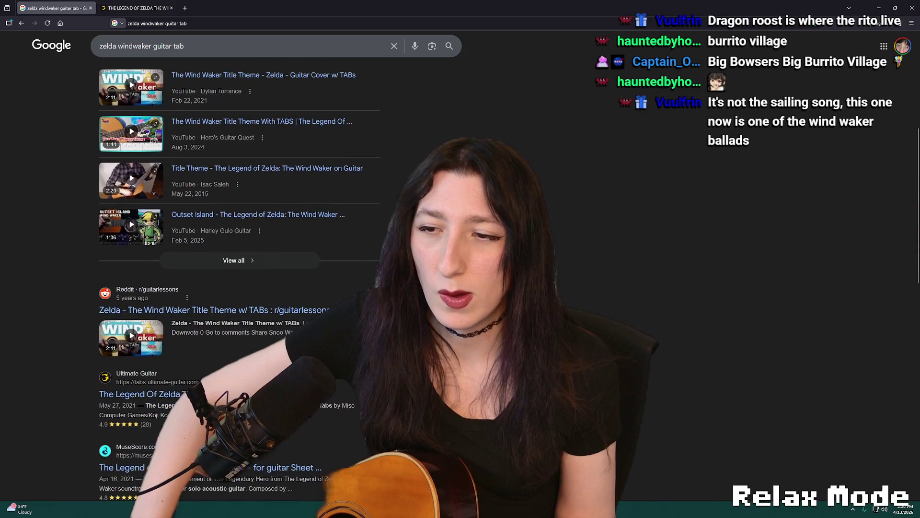
click(138, 8)
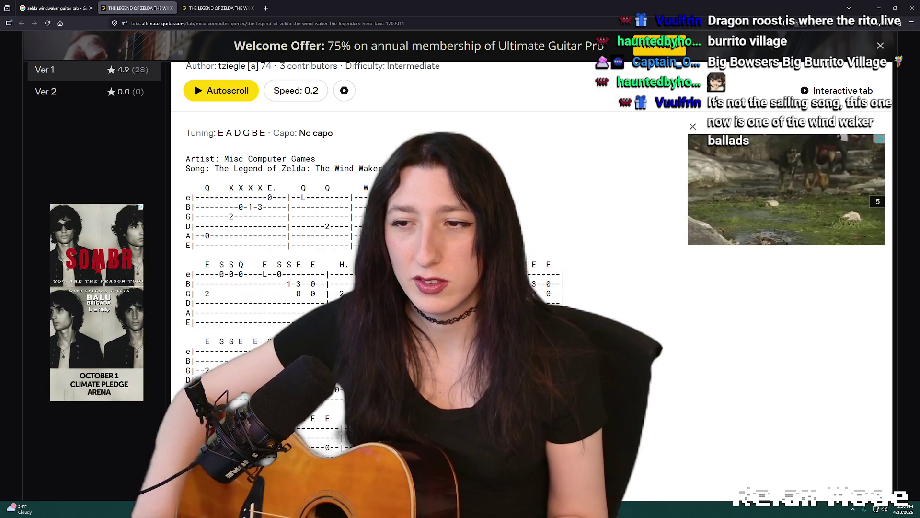
scroll(845, 244, down, 3)
scroll(845, 244, up, 5)
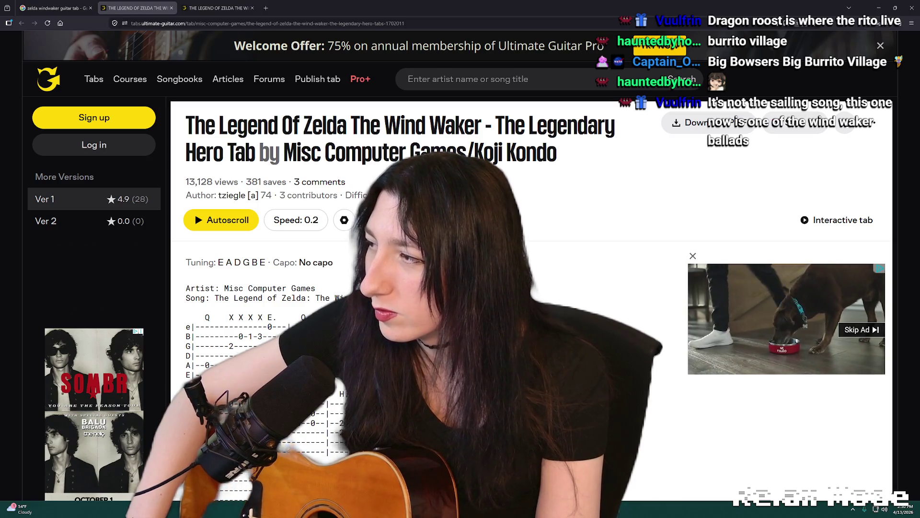
key(ctrl+w)
key(ctrl+w)
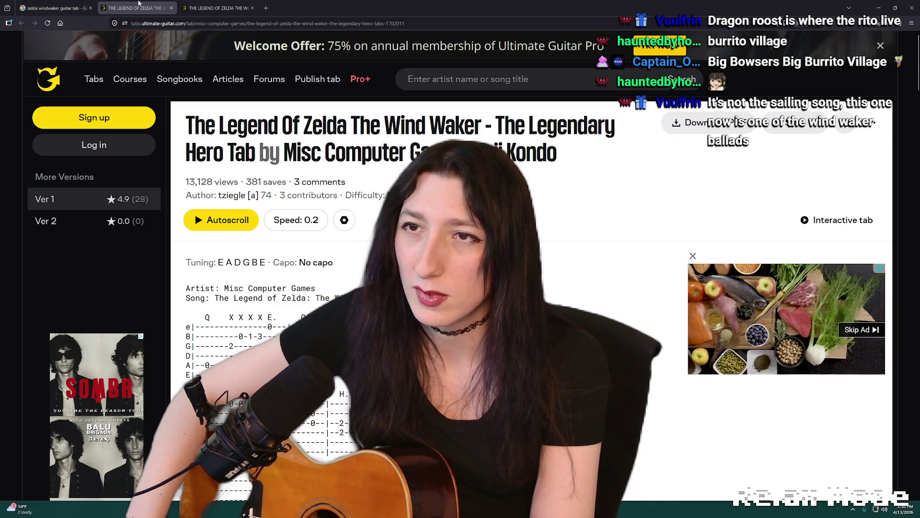
click(92, 50)
Search 'Dragon Roost Island guitar tab', review the Ultimate Guitar chords page, then return to Aseprite
text(Dragon Roost Island)
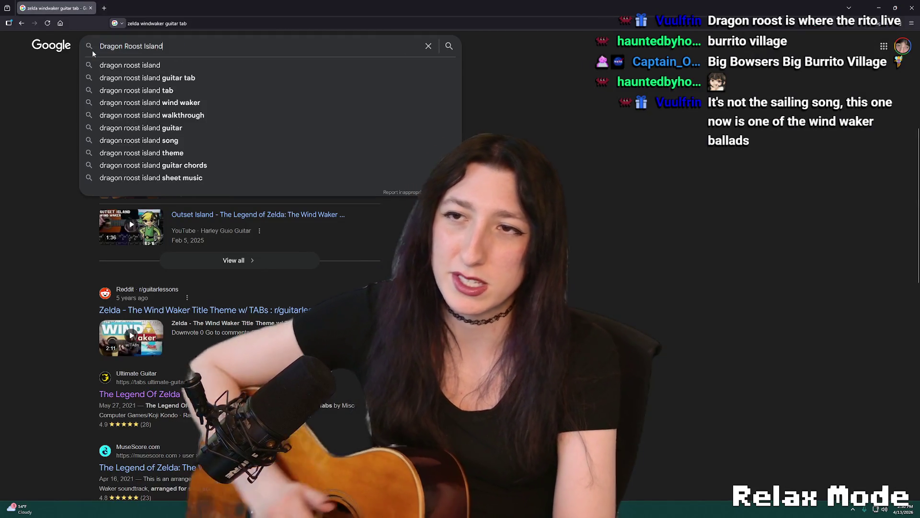
text( guitar tab)
key(Return)
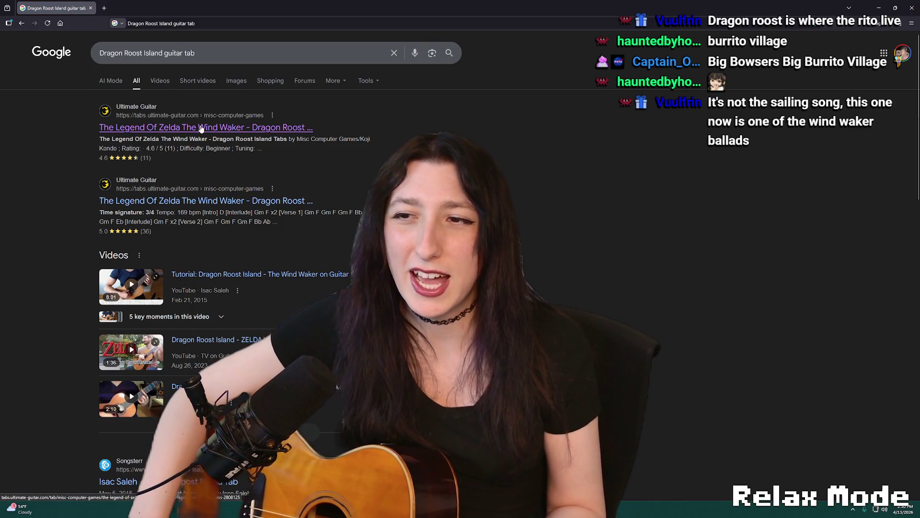
click(190, 205)
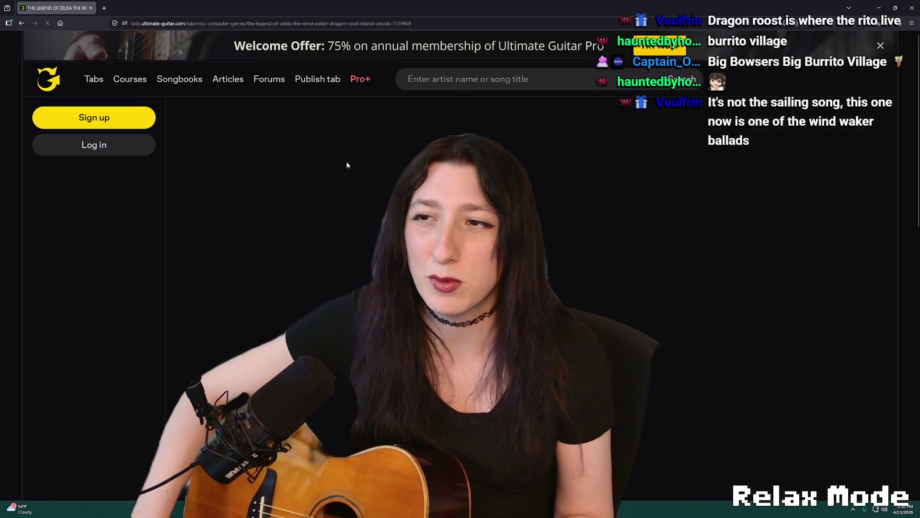
scroll(345, 196, down, 5)
scroll(72, 41, up, 2)
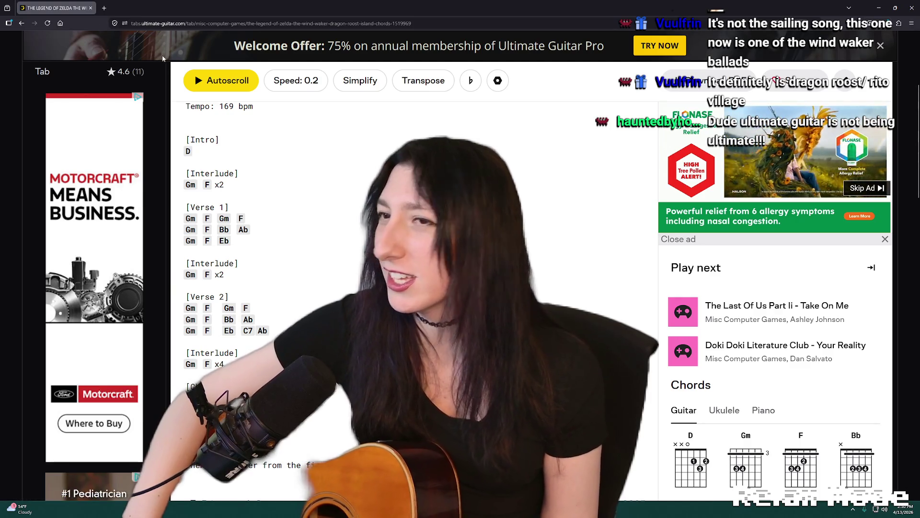
click(21, 23)
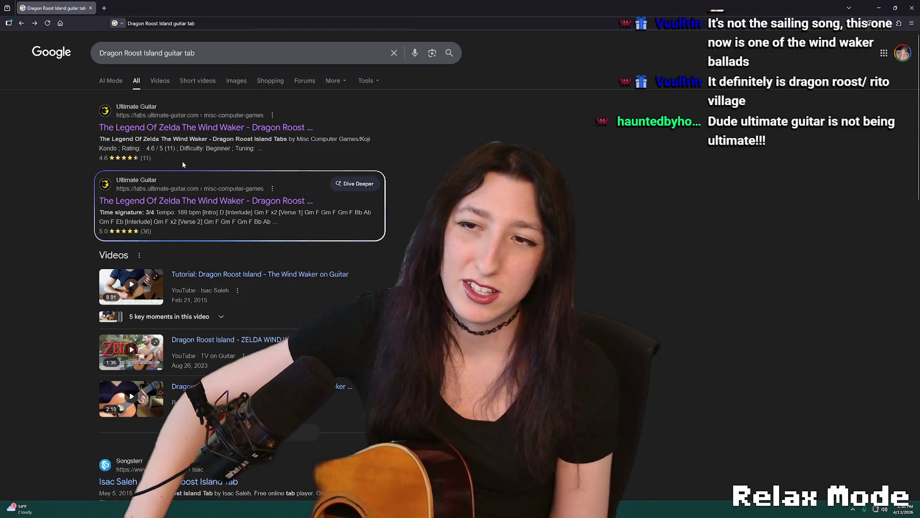
key(alt+Right)
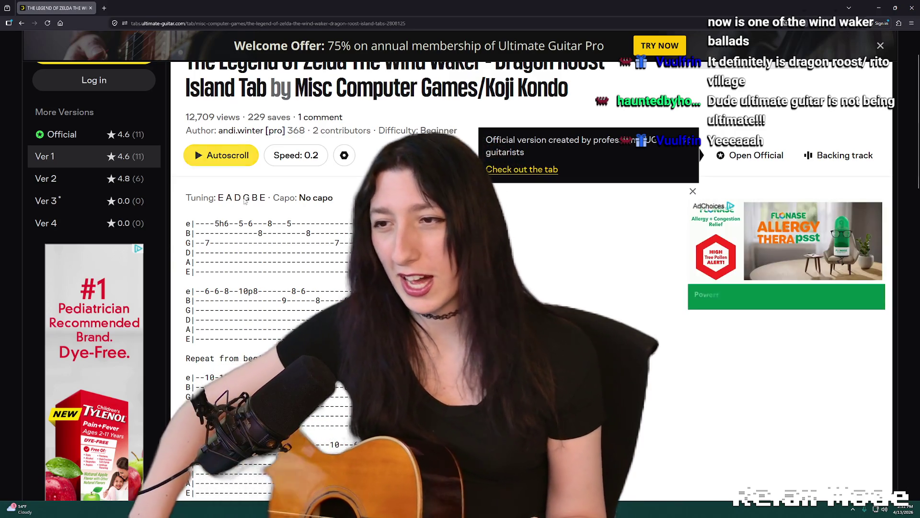
scroll(412, 288, down, 4)
key(alt+Tab)
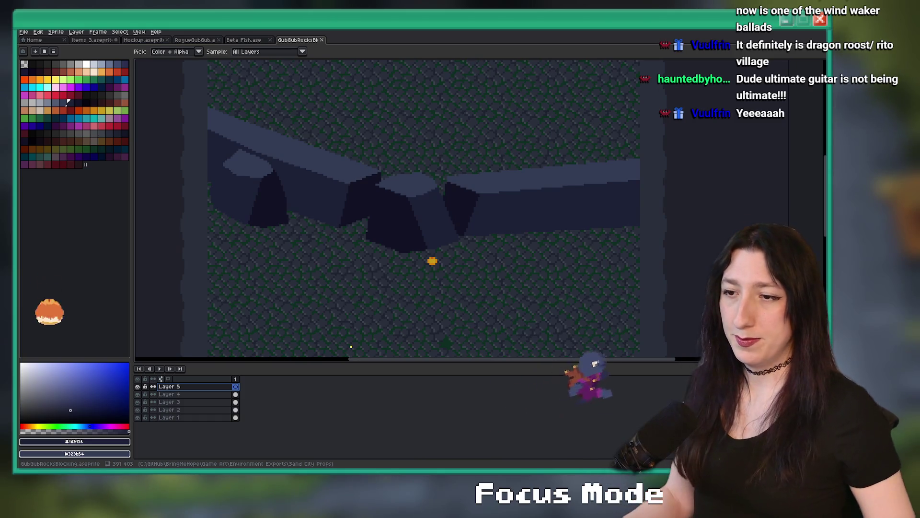
Pick background #121224 from the canvas and pencil a new boulder outline on the floor
scroll(322, 267, up, 1)
scroll(329, 269, down, 2)
scroll(329, 272, up, 1)
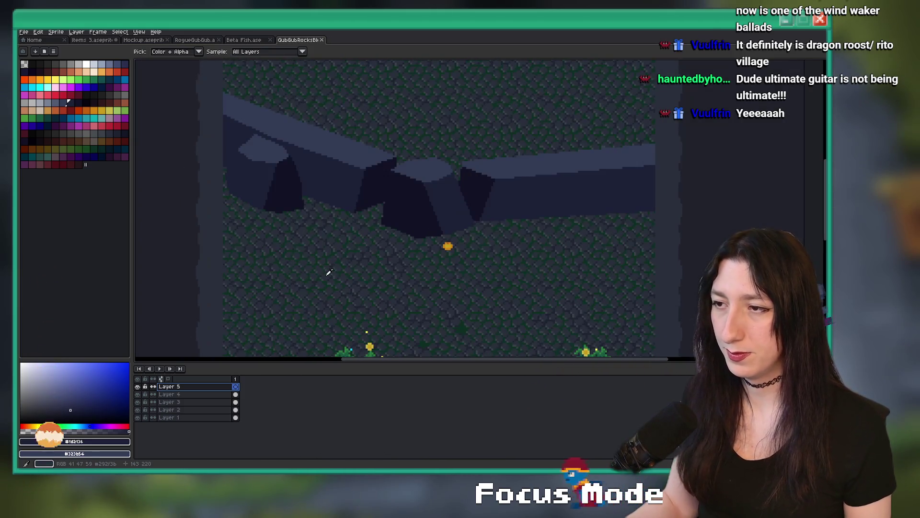
scroll(376, 283, up, 1)
scroll(312, 218, up, 1)
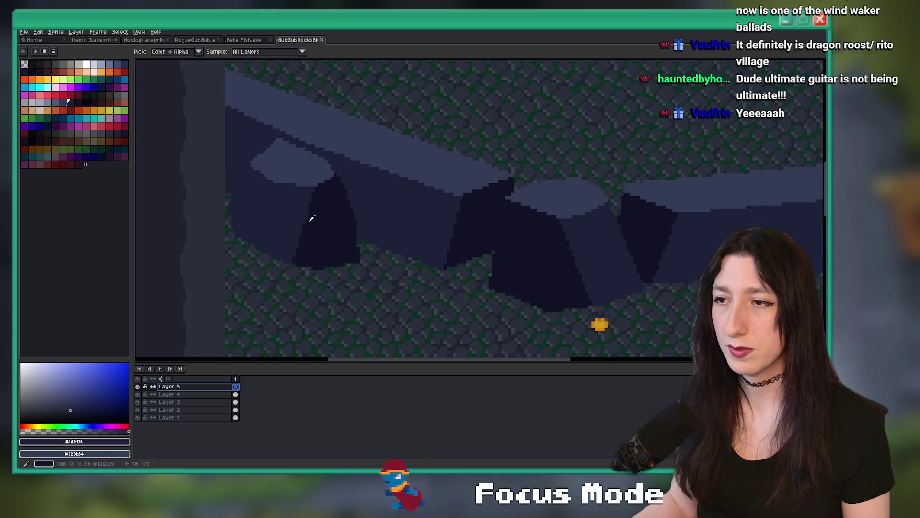
alt+right_click(313, 219)
scroll(345, 242, down, 5)
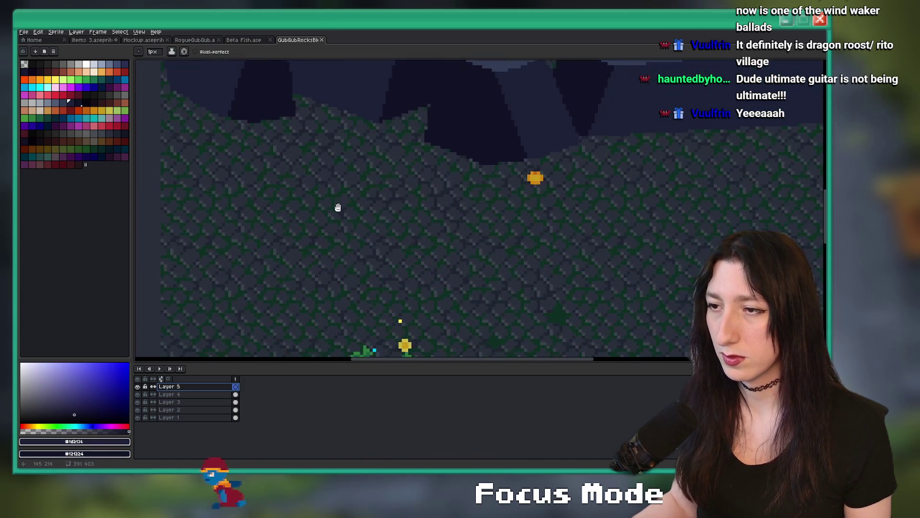
scroll(336, 214, down, 1)
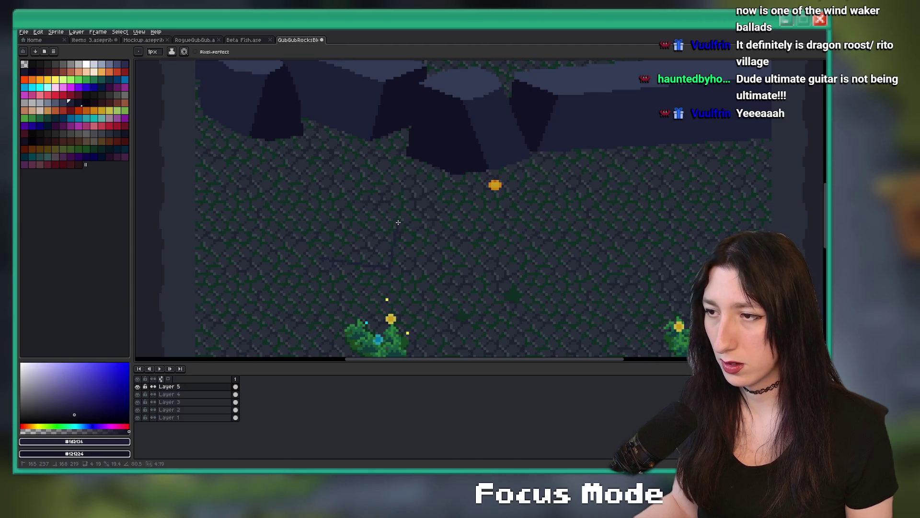
mouse_move(402, 250)
mouse_down()
mouse_move(383, 191)
mouse_move(324, 174)
mouse_move(325, 196)
mouse_up()
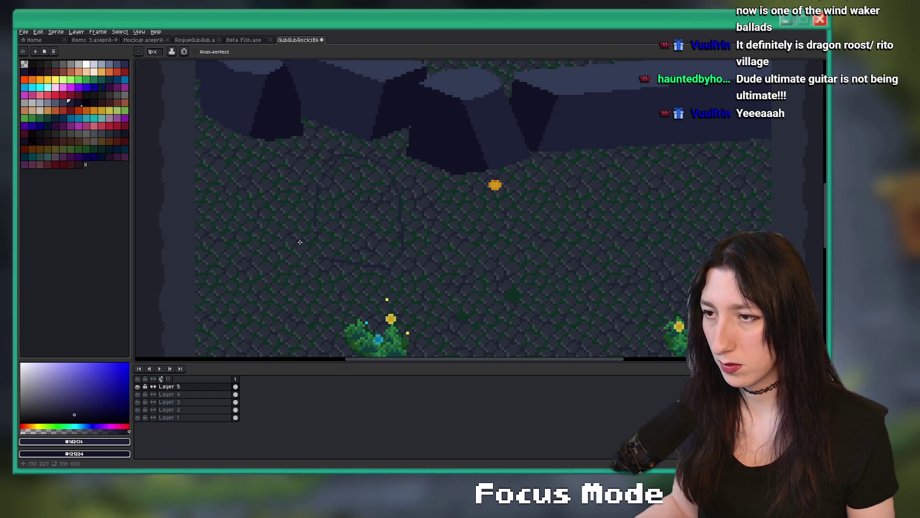
Fill the boulder outline dark, pick slate #323b54, and draw the top face's edge line
key(g)
click(323, 257)
scroll(355, 235, up, 1)
key(i)
click(424, 182)
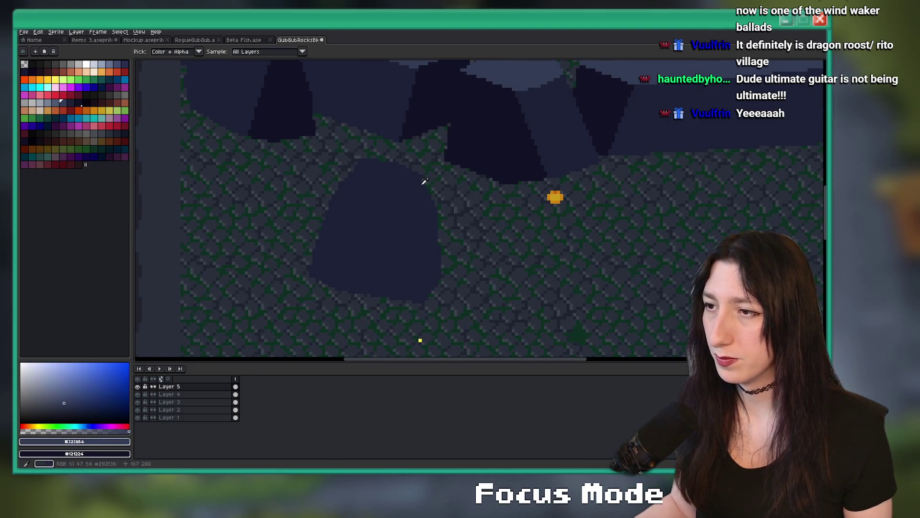
key(b)
scroll(357, 183, up, 1)
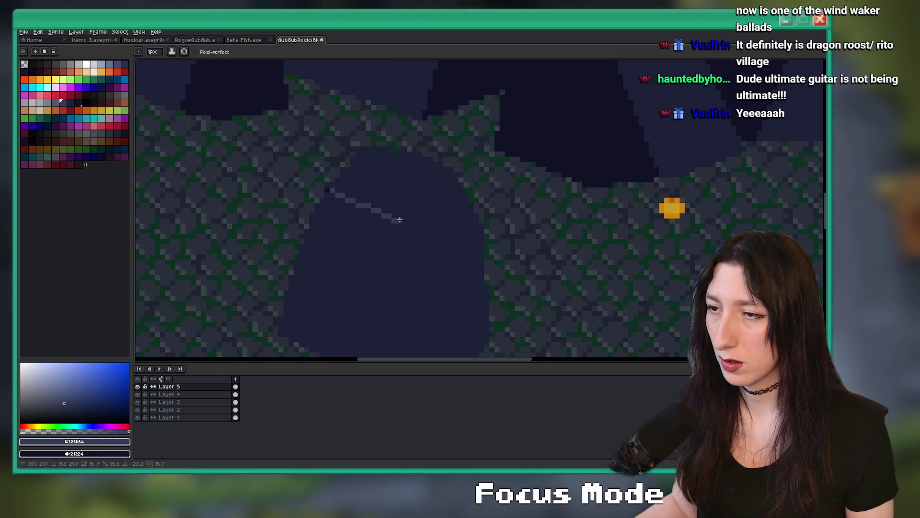
click(413, 228)
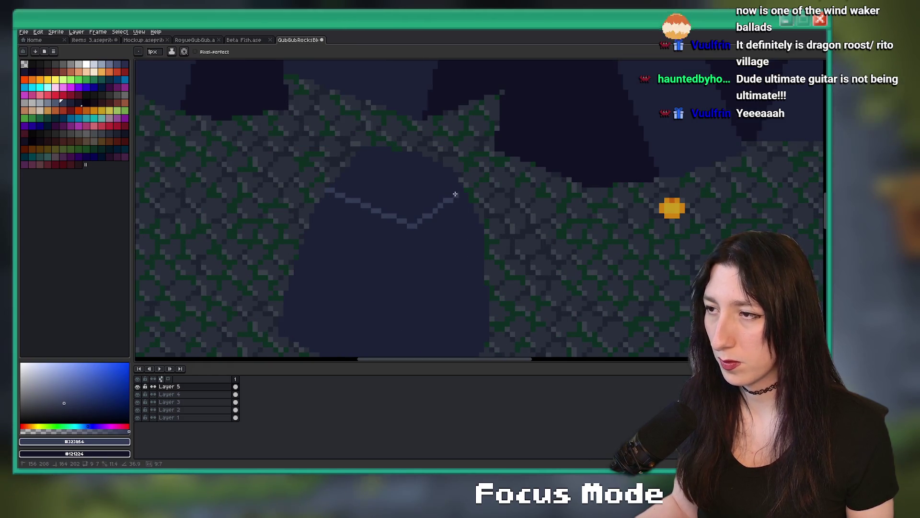
Fill the boulder's top face light slate and shade its right face darker
key(g)
click(422, 182)
key(b)
scroll(436, 203, down, 1)
scroll(437, 203, up, 1)
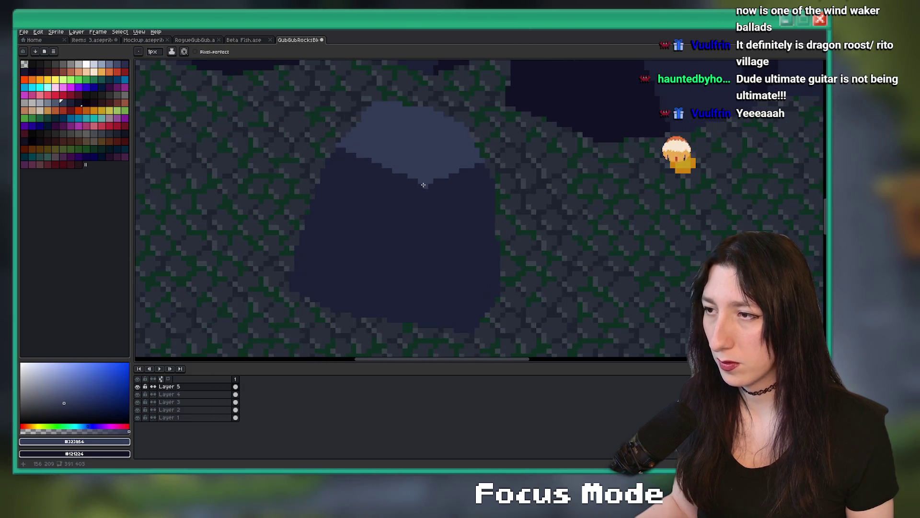
click(469, 328)
key(g)
click(477, 285)
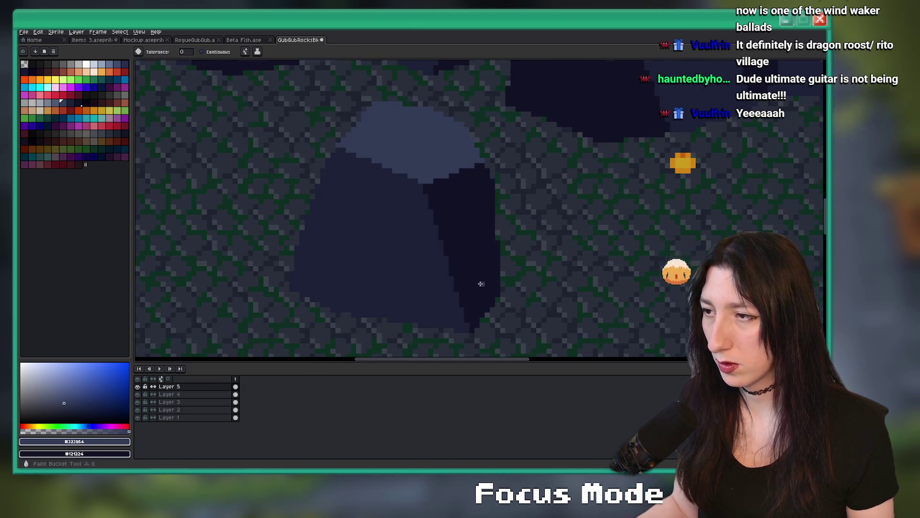
Move the right-hand wall boulder up and left, then shift it left and down
scroll(479, 283, down, 1)
key(m)
drag(385, 213, 515, 319)
mouse_move(452, 287)
mouse_down()
mouse_move(445, 236)
mouse_move(412, 250)
mouse_move(670, 245)
mouse_up()
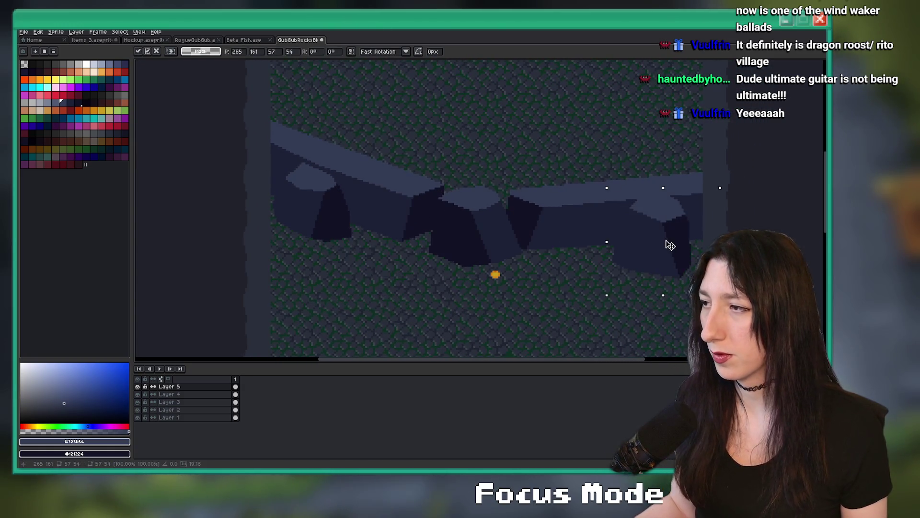
key(Return)
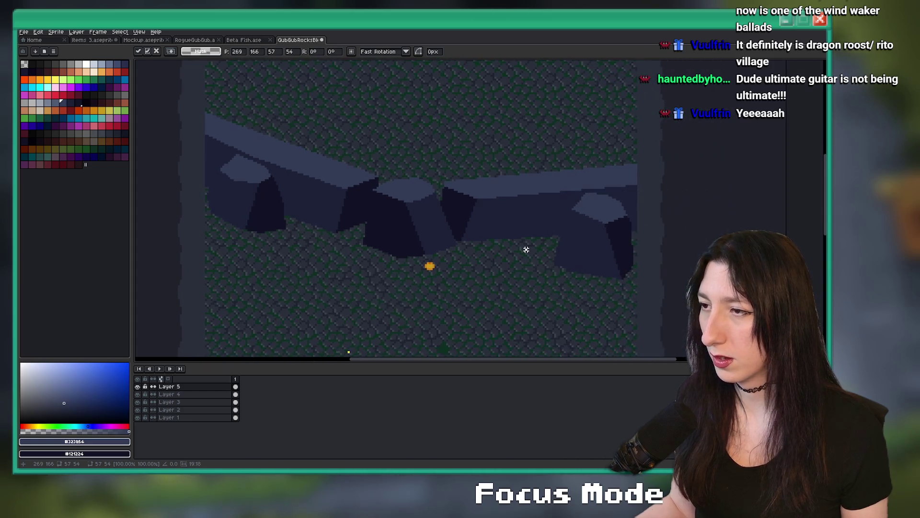
scroll(517, 214, down, 2)
scroll(532, 174, up, 2)
drag(535, 148, 634, 259)
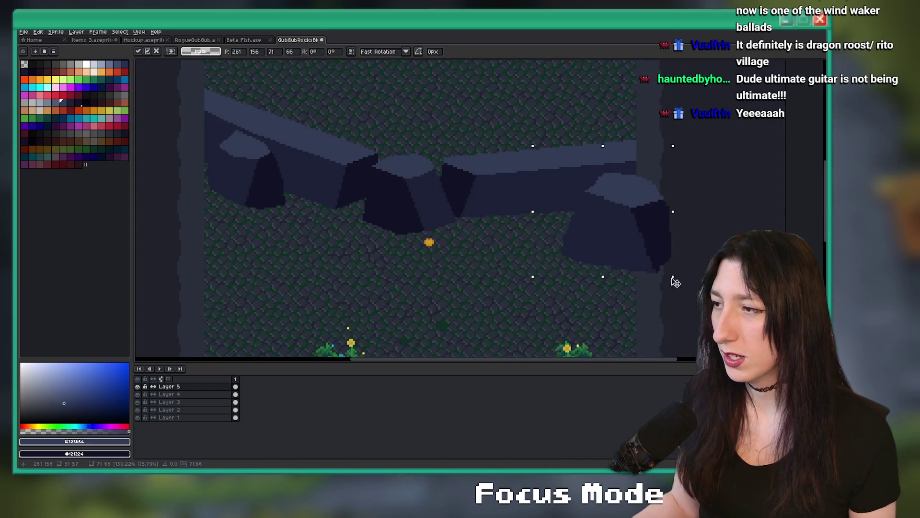
drag(522, 262, 675, 142)
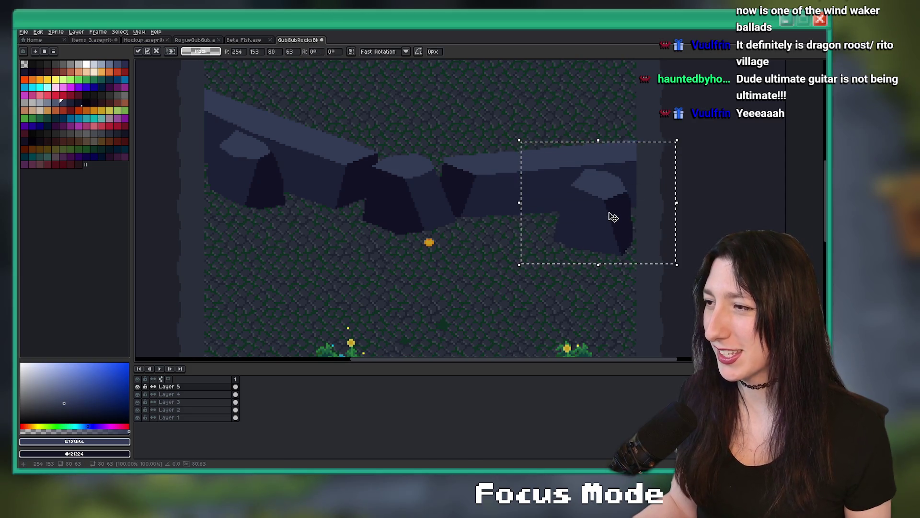
drag(611, 214, 529, 266)
key(Return)
Move the new floor boulder left and down, nudging its top face down
scroll(480, 216, up, 1)
mouse_move(460, 187)
mouse_down()
mouse_move(534, 318)
mouse_move(569, 335)
mouse_up()
scroll(535, 195, down, 3)
drag(535, 194, 511, 283)
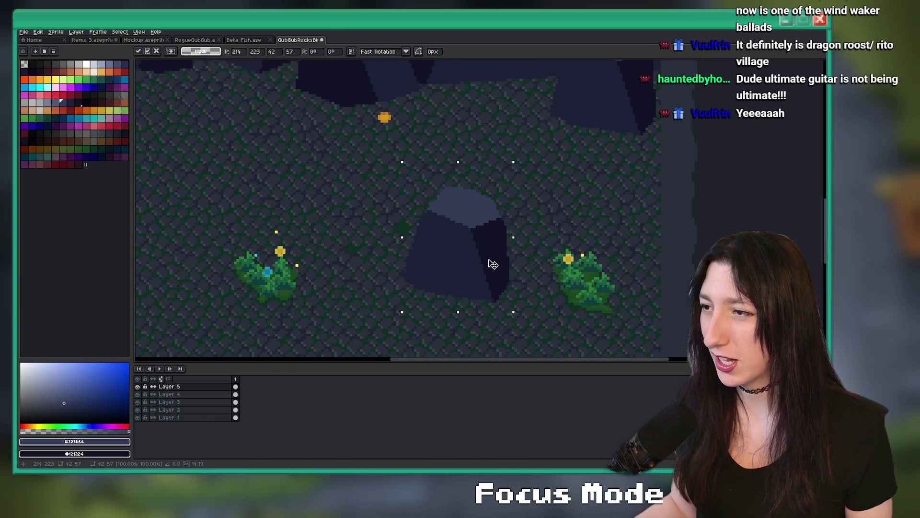
mouse_move(514, 162)
mouse_down()
mouse_move(410, 252)
mouse_move(406, 240)
mouse_up()
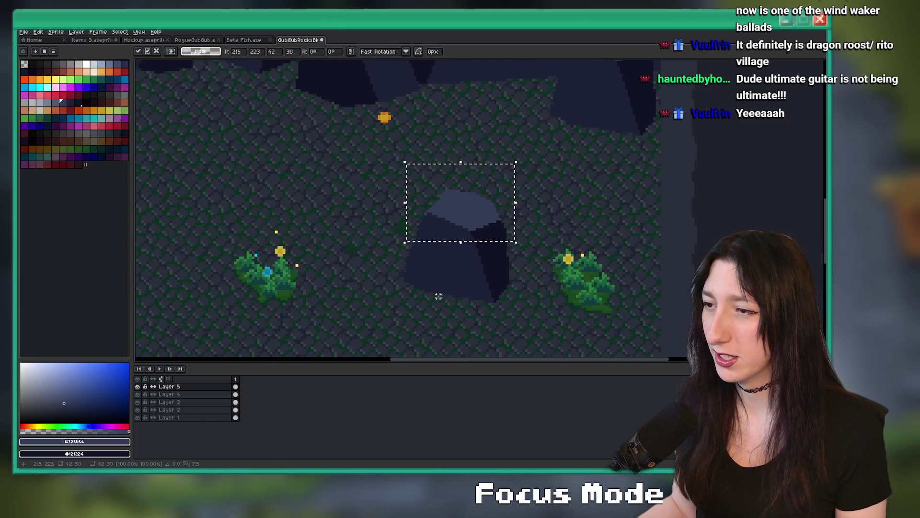
key(Down)
key(Down)
key(Down)
key(Down)
key(Down)
key(Down)
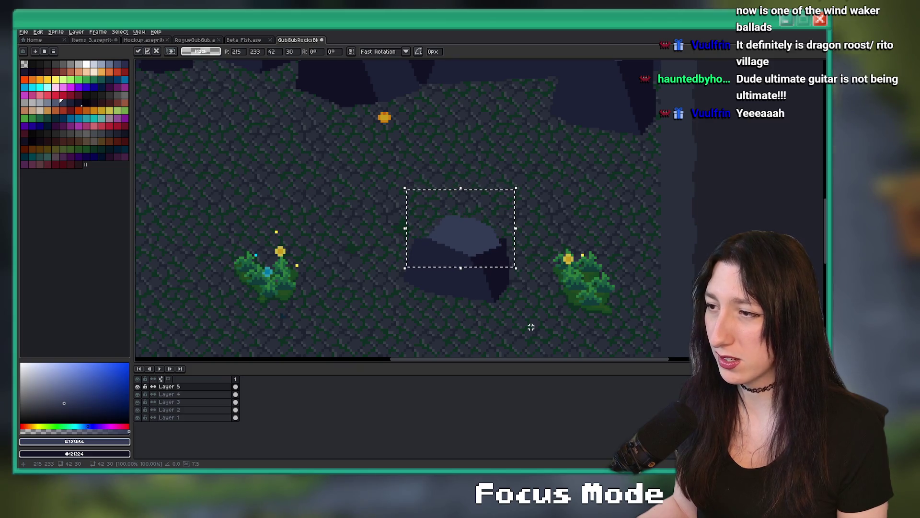
key(Return)
scroll(452, 256, up, 1)
Pick the boulder's dark shadow colour and reposition the whole floor boulder against the wall
key(e)
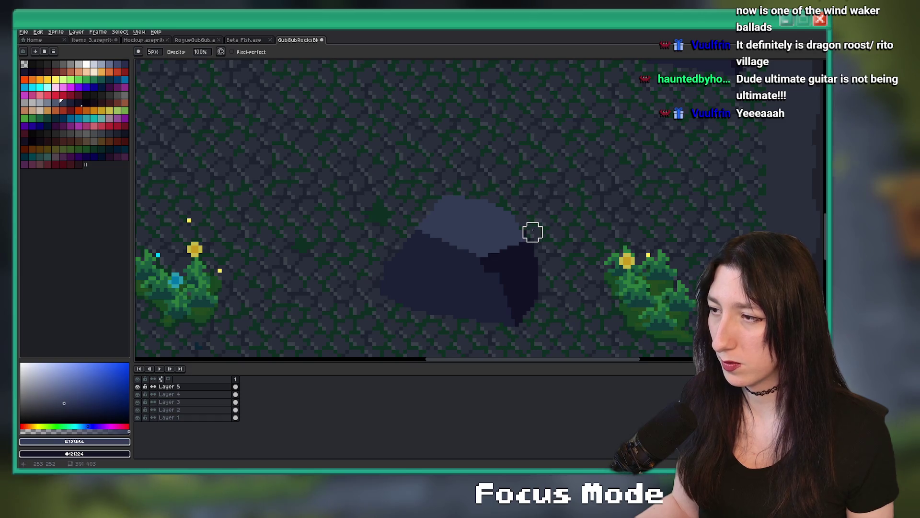
scroll(546, 271, down, 2)
key(m)
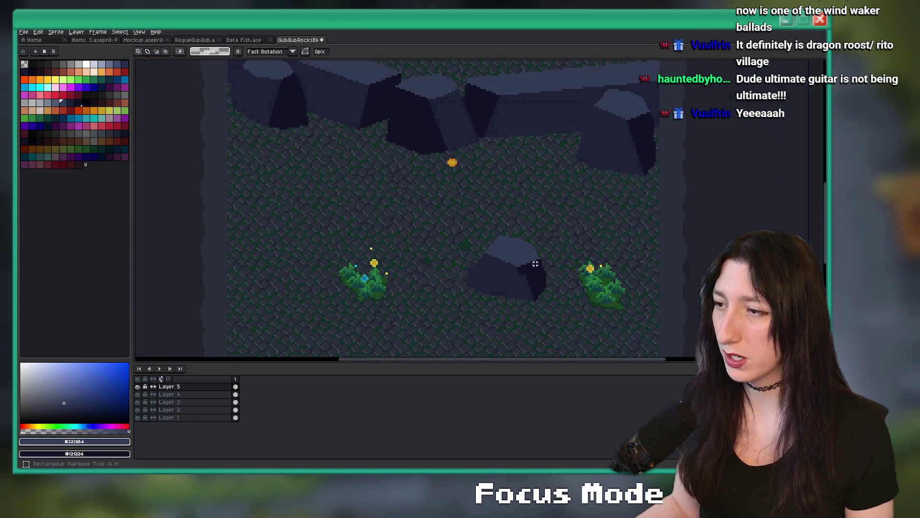
scroll(516, 281, up, 1)
key(b)
alt+click(519, 293)
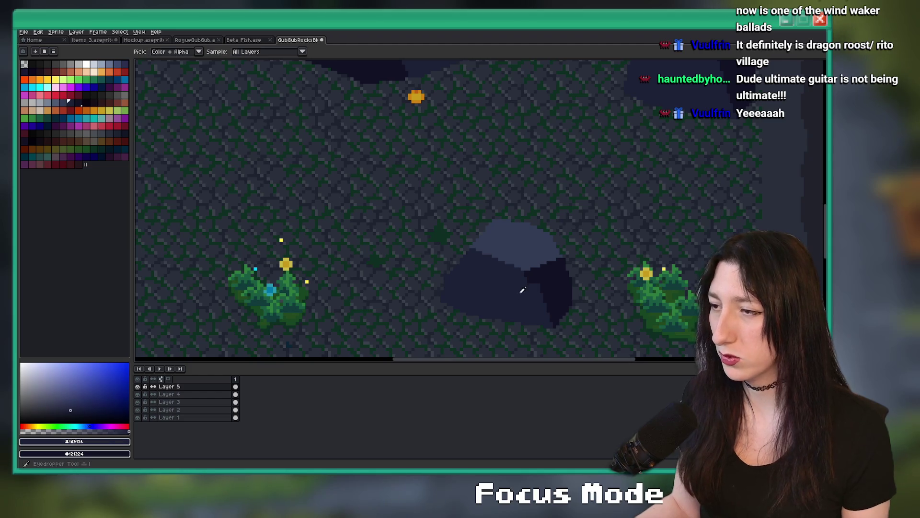
scroll(520, 290, up, 2)
scroll(528, 278, down, 1)
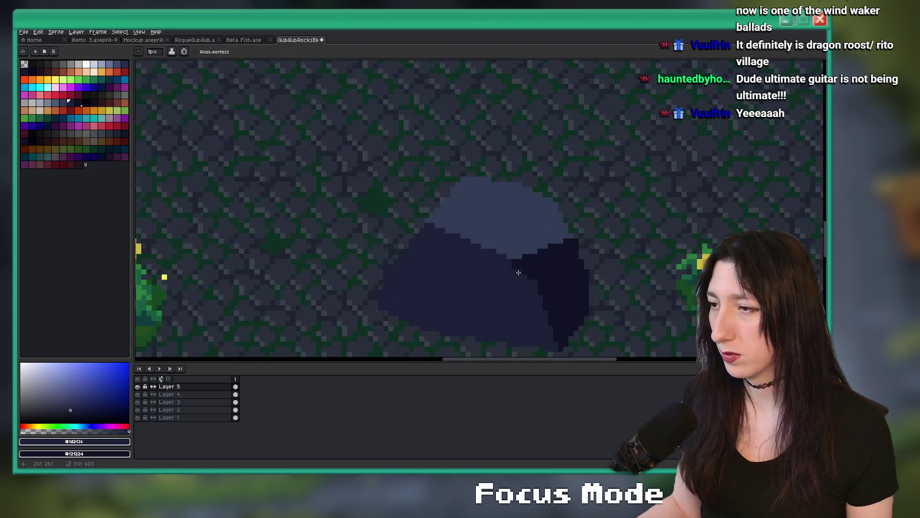
scroll(516, 264, down, 2)
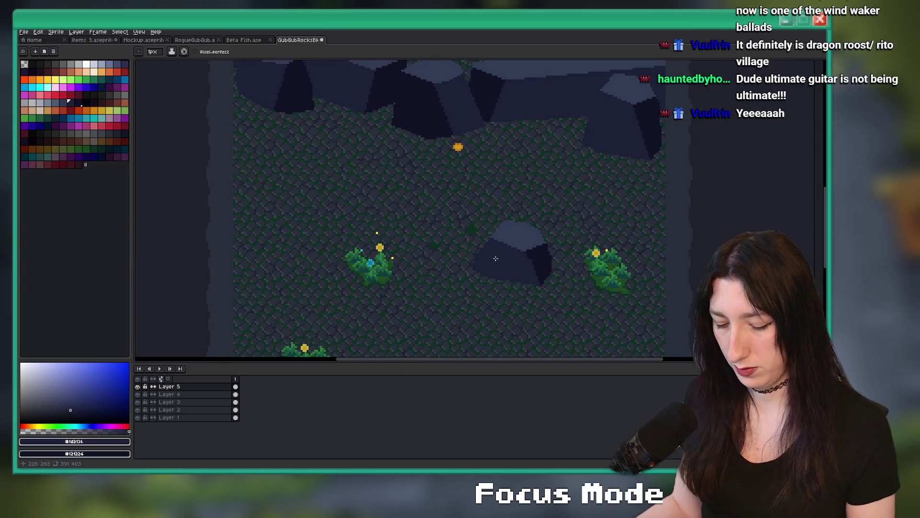
drag(489, 245, 569, 314)
mouse_move(503, 283)
mouse_down()
mouse_move(714, 214)
mouse_move(797, 220)
mouse_move(464, 147)
mouse_move(354, 143)
mouse_up()
scroll(353, 143, up, 3)
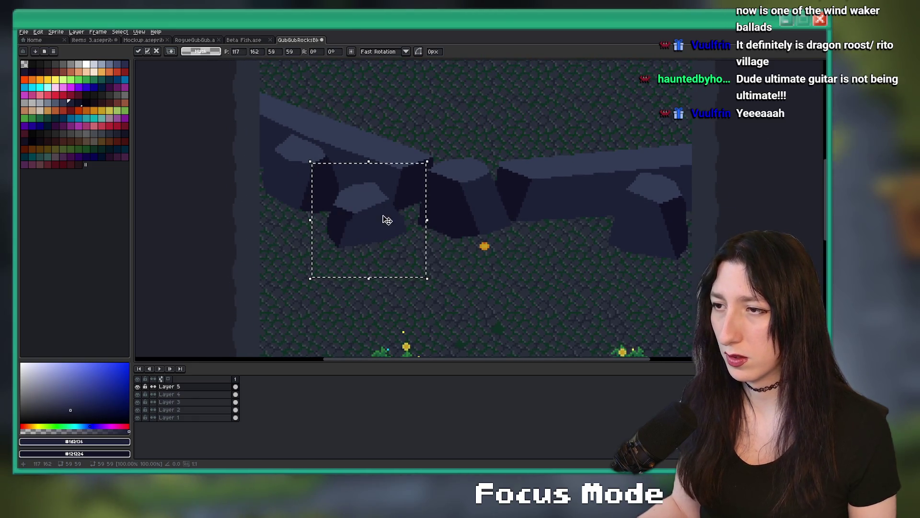
Nudge the left wall boulder slightly right and down and commit it
drag(394, 211, 387, 215)
key(Return)
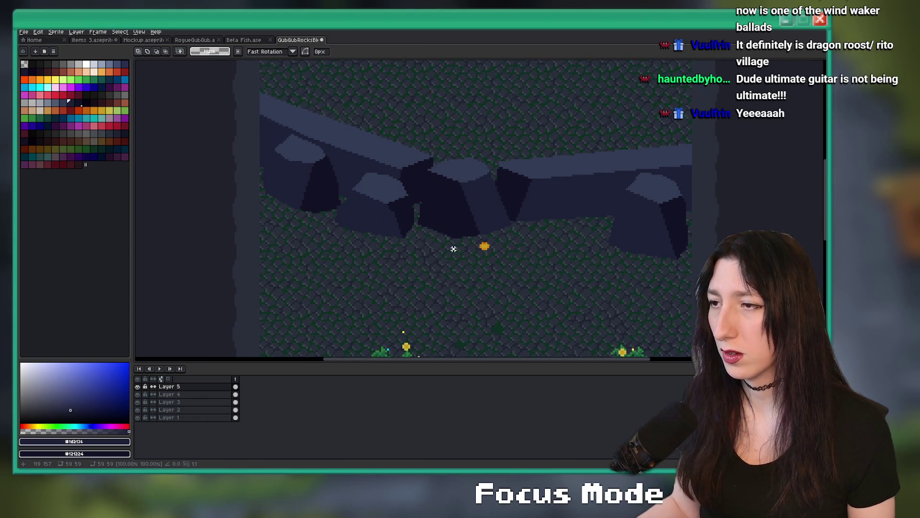
scroll(435, 262, down, 3)
scroll(435, 263, up, 3)
drag(435, 263, 404, 283)
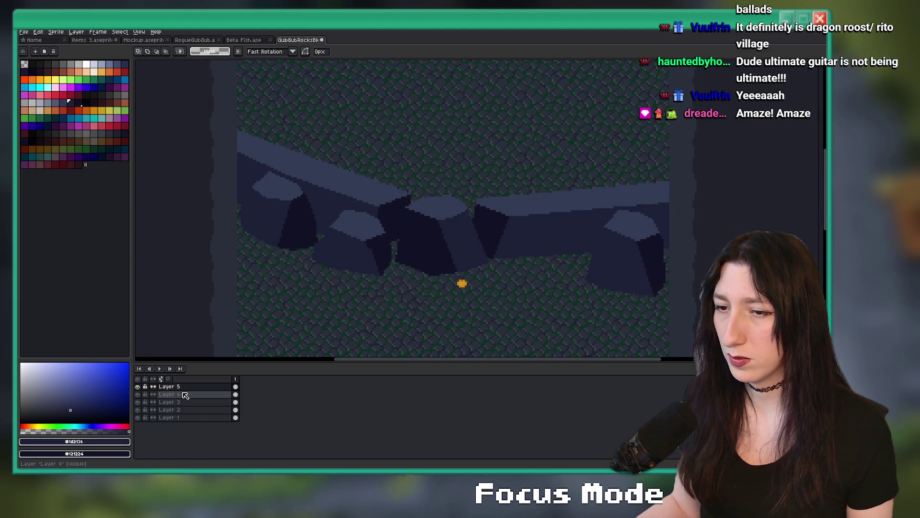
On Layer 3, move the middle section of the rock wall right and down
drag(499, 319, 501, 320)
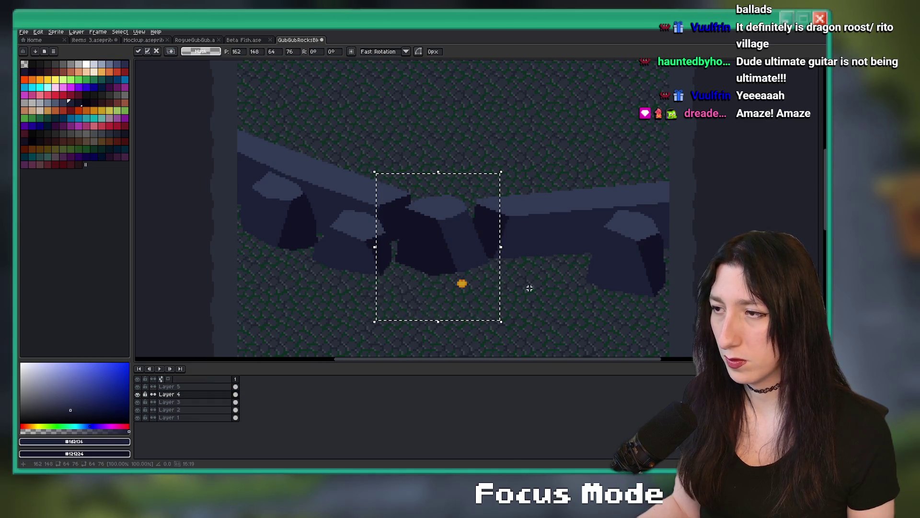
click(192, 402)
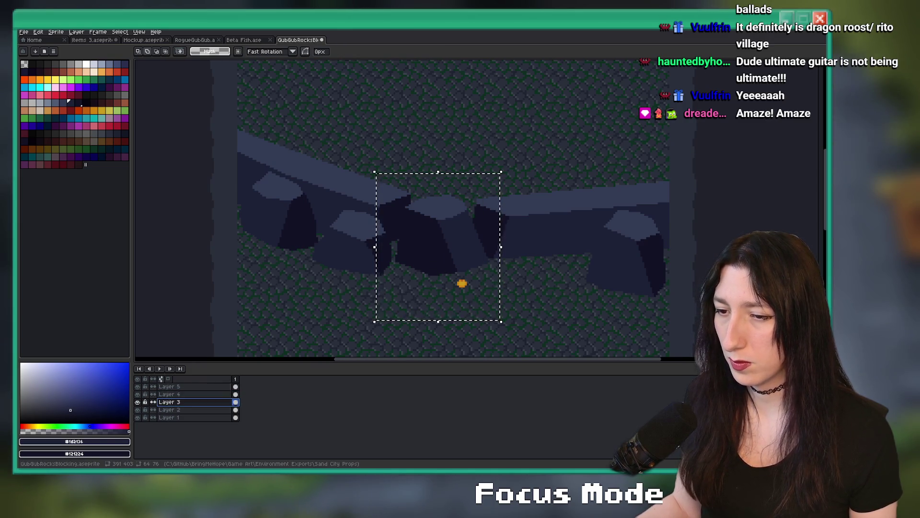
click(470, 251)
drag(470, 247, 569, 261)
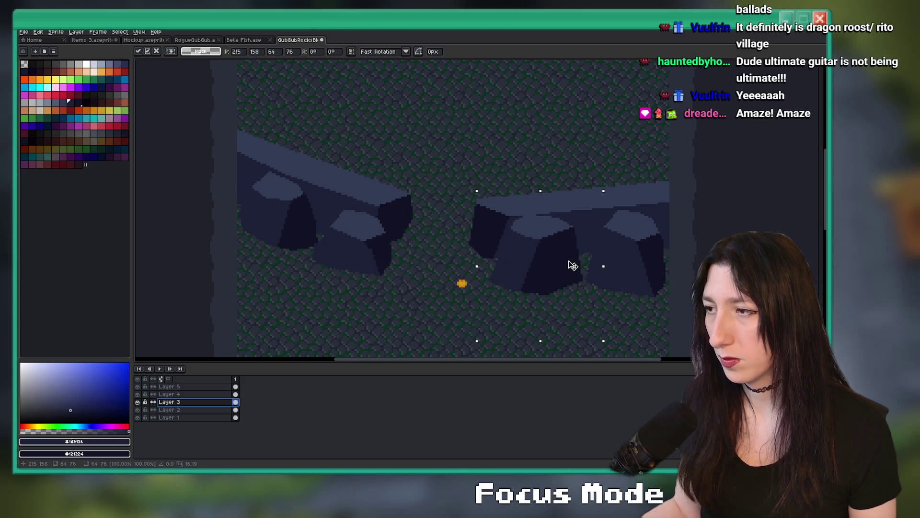
key(Return)
scroll(671, 283, down, 5)
drag(670, 283, 608, 292)
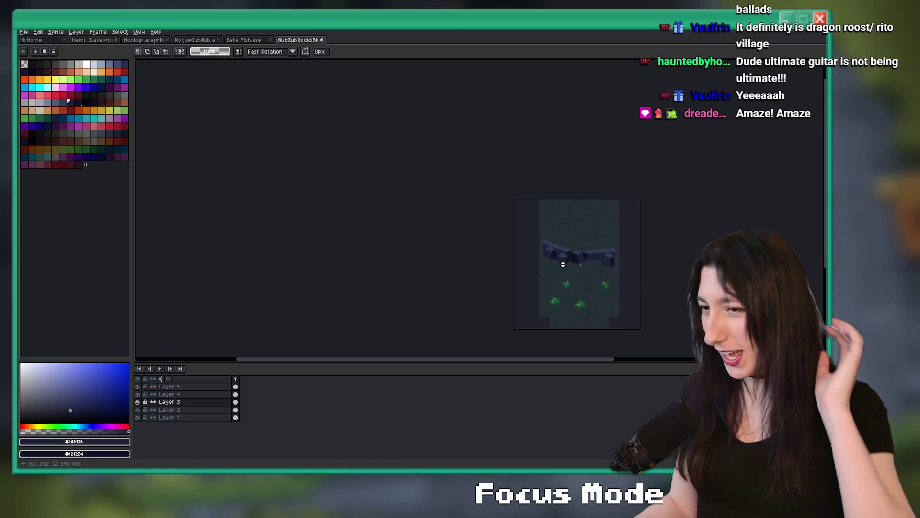
scroll(563, 264, up, 4)
drag(576, 277, 535, 267)
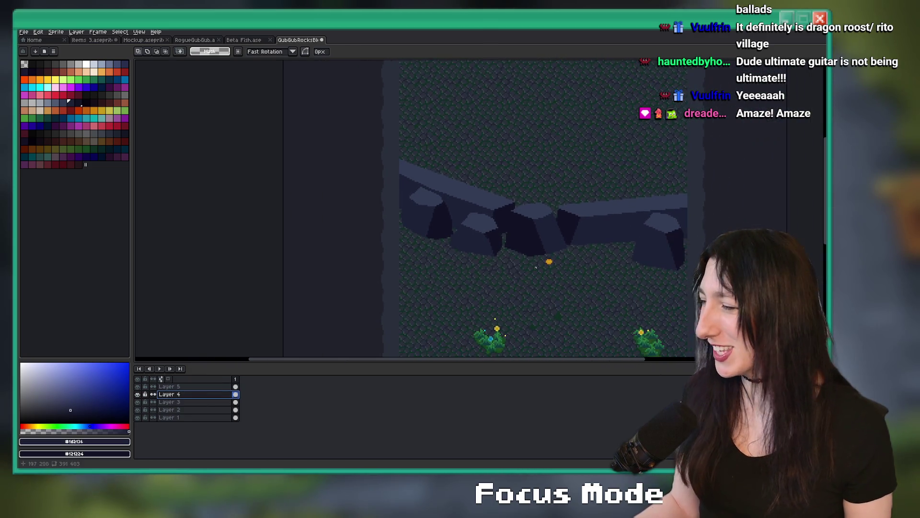
drag(388, 320, 289, 294)
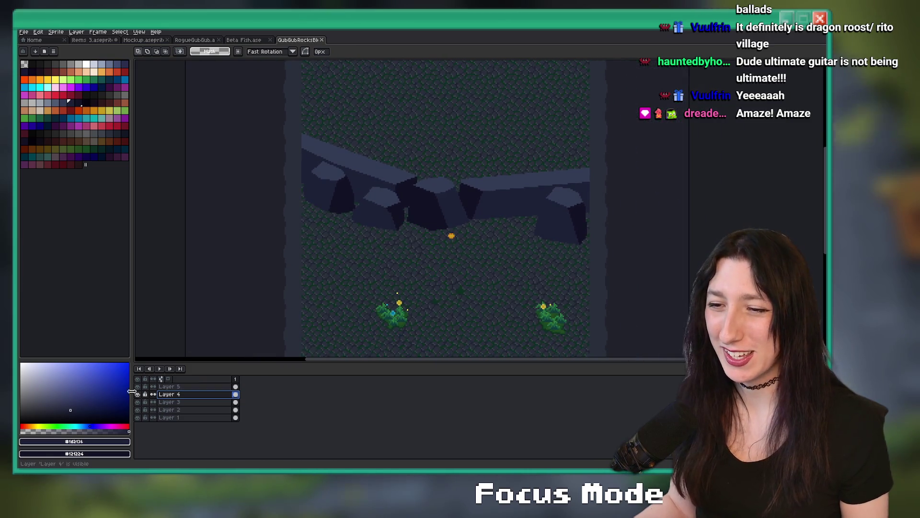
Hide Layer 5, then shift the boulder at the wall's right end further right
click(137, 388)
scroll(413, 205, up, 2)
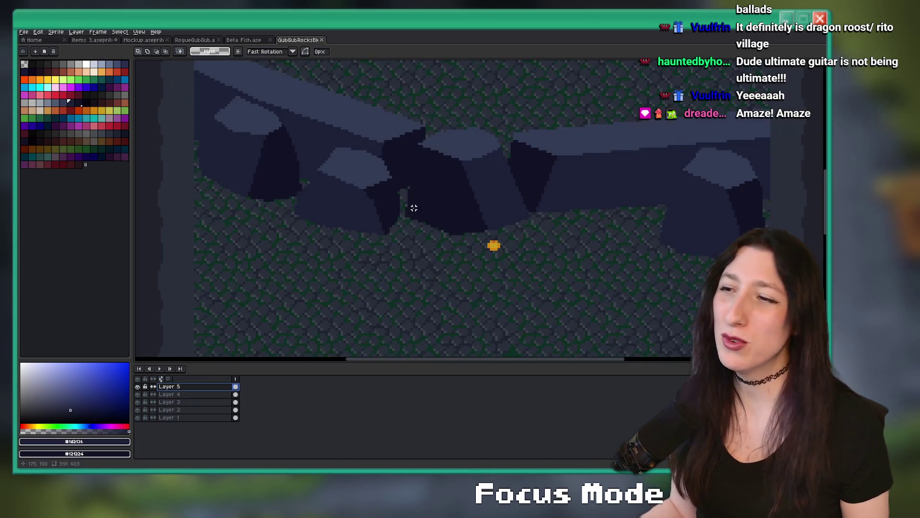
drag(412, 206, 398, 267)
drag(261, 166, 394, 281)
drag(288, 177, 278, 203)
mouse_move(327, 255)
mouse_down()
mouse_move(561, 152)
mouse_move(579, 263)
mouse_up()
scroll(534, 179, down, 1)
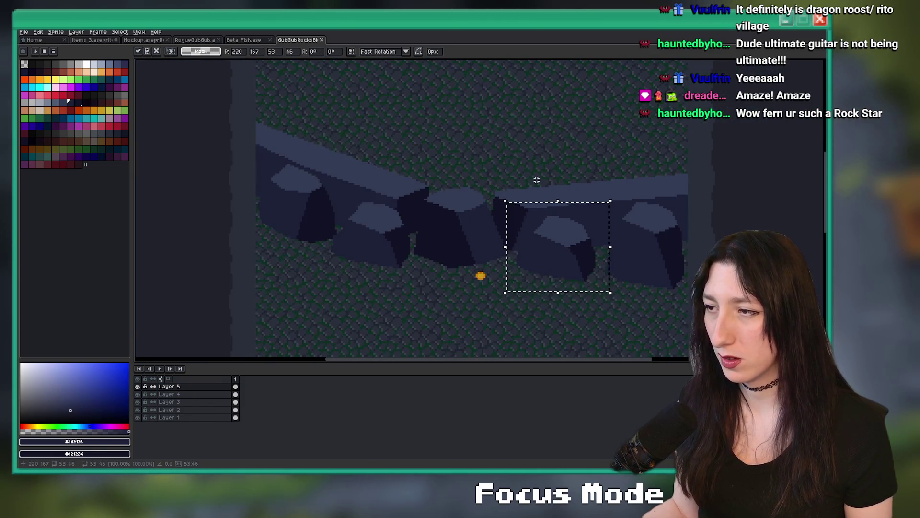
key(ctrl+d)
scroll(524, 162, down, 3)
Lower a right-side wall boulder onto the mossy floor below the wall
drag(437, 149, 472, 180)
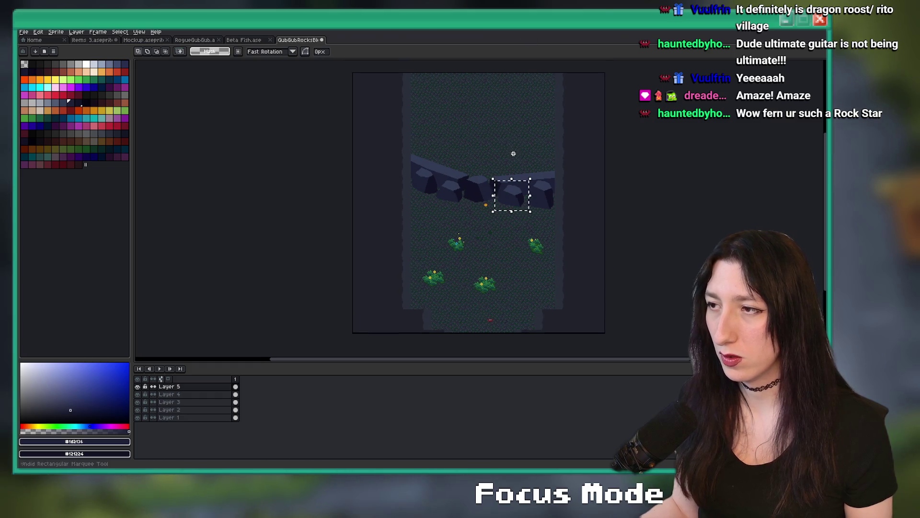
scroll(493, 143, up, 3)
click(358, 253)
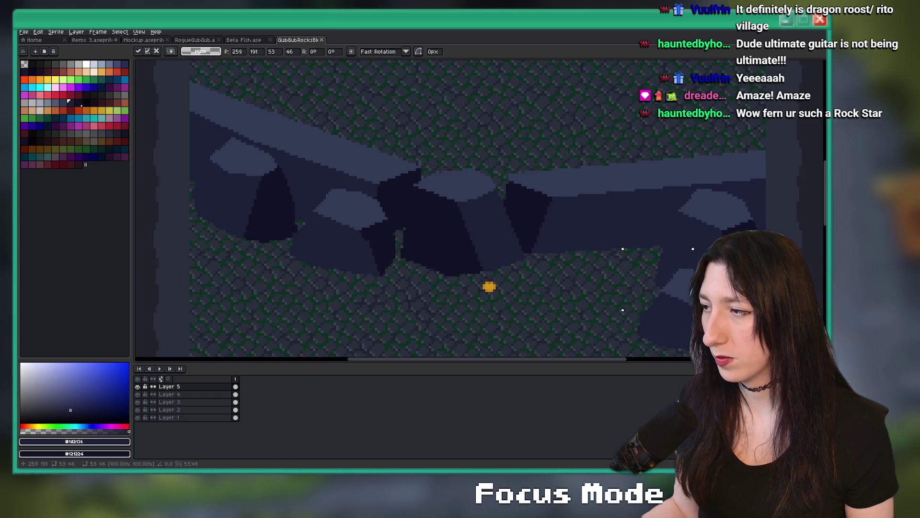
key(Return)
drag(595, 261, 574, 242)
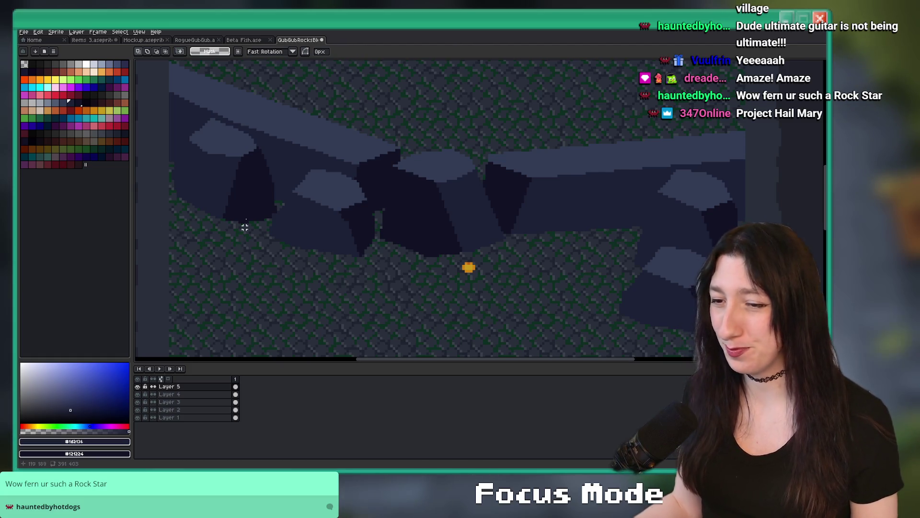
Add a new empty Layer 6 above Layer 1
scroll(245, 226, up, 2)
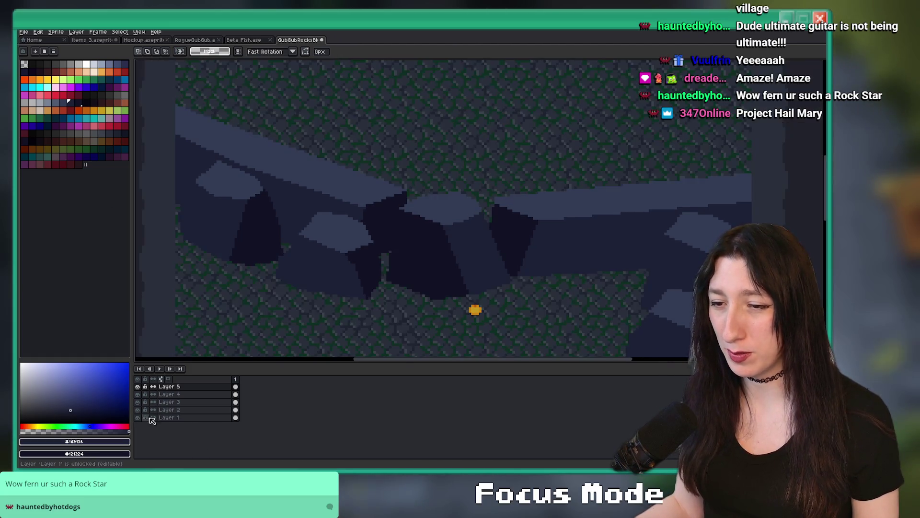
click(168, 417)
key(shift+n)
scroll(231, 298, down, 2)
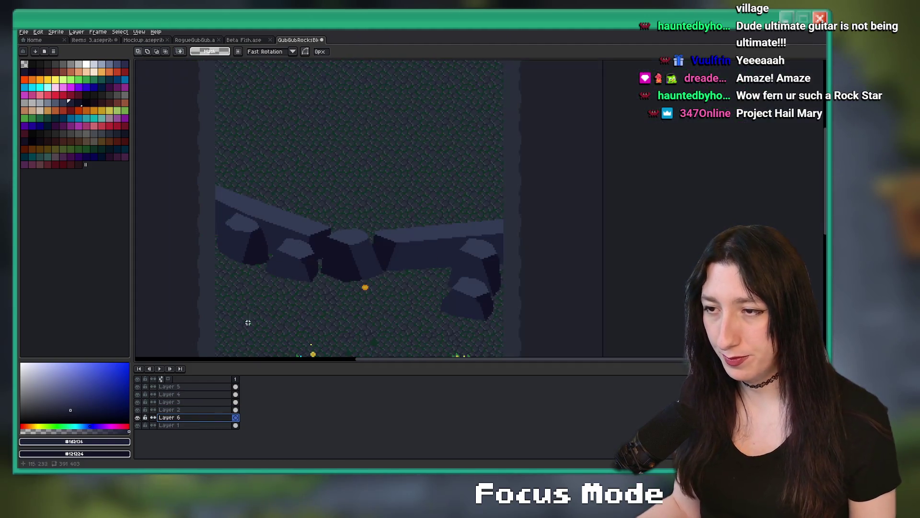
Select the wall's centre boulder and try moving it down, then cancel the move
click(206, 387)
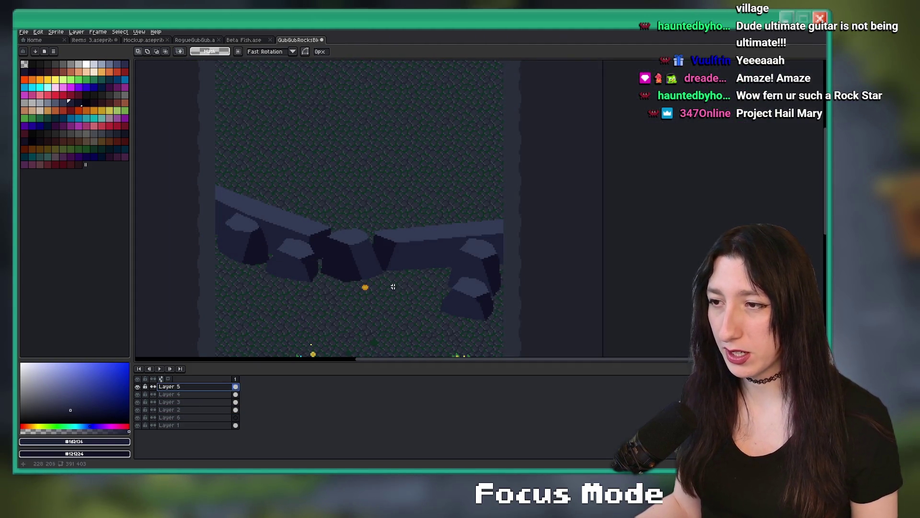
drag(322, 221, 321, 221)
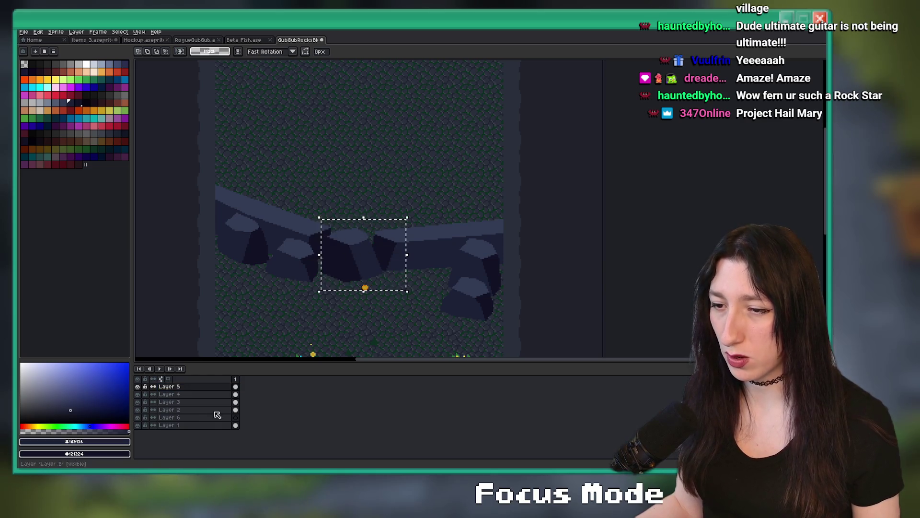
click(192, 402)
drag(382, 258, 378, 317)
key(Escape)
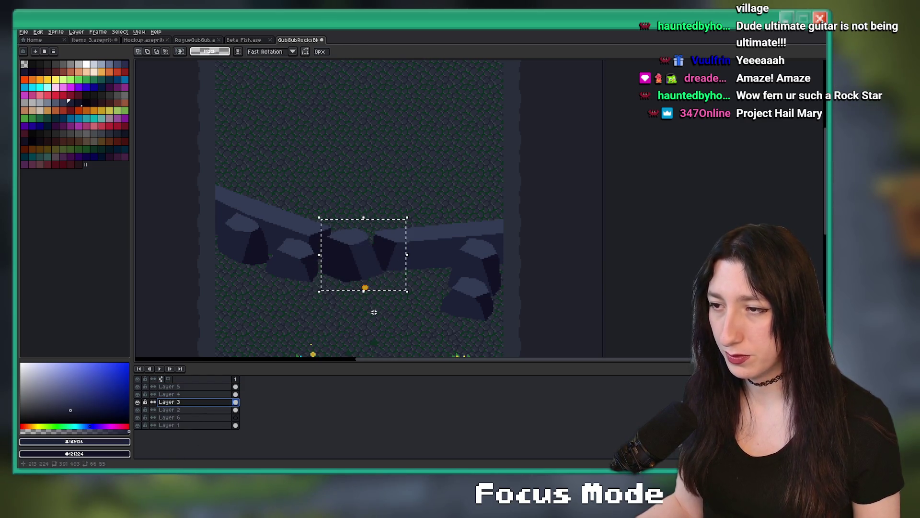
On Layer 6, place a boulder above the wall's left part and nudge its top down
click(211, 410)
click(218, 419)
mouse_move(358, 267)
mouse_down()
mouse_move(329, 206)
mouse_move(313, 214)
mouse_move(302, 192)
mouse_up()
key(Return)
scroll(302, 201, up, 1)
drag(207, 121, 384, 195)
key(Down)
key(Down)
key(Down)
key(ctrl+d)
Shift a thin vertical slice of the new boulder right to close its gap
drag(406, 262, 287, 128)
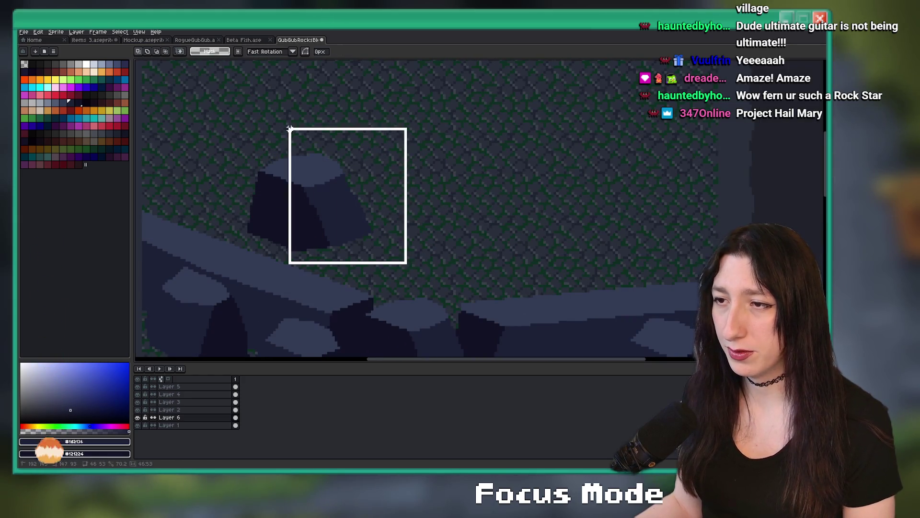
key(ctrl+d)
scroll(275, 148, up, 3)
scroll(291, 140, down, 2)
drag(298, 169, 296, 286)
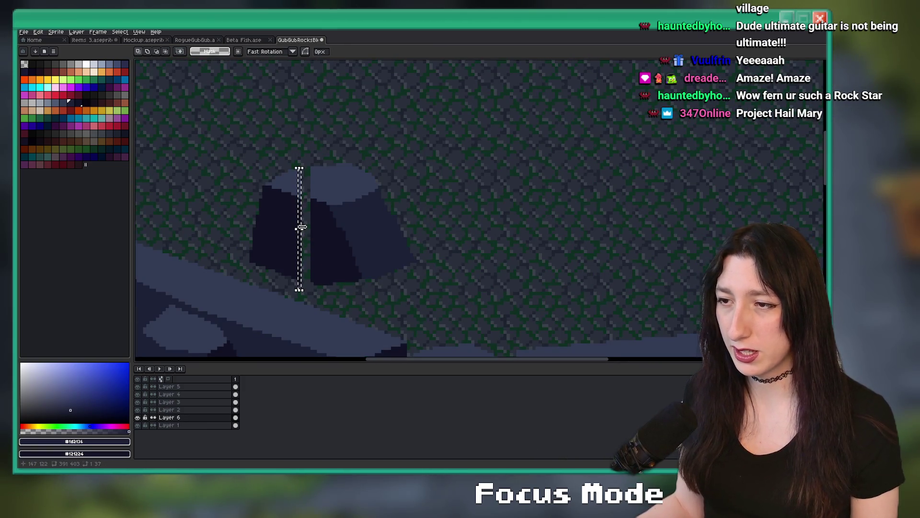
drag(301, 227, 312, 226)
scroll(421, 191, down, 2)
mouse_move(448, 146)
mouse_down()
mouse_move(291, 259)
mouse_move(297, 250)
mouse_move(277, 249)
mouse_up()
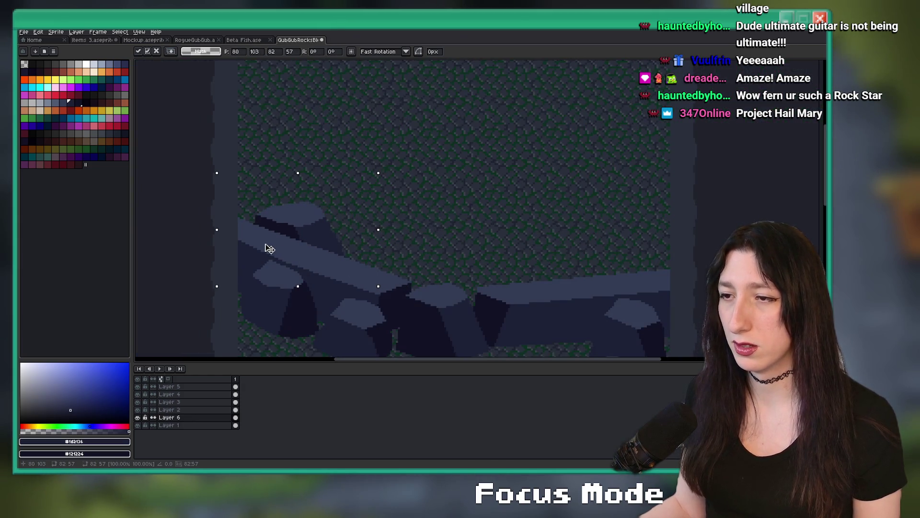
key(ctrl+d)
Move the left boulder up onto the wall's ledge
drag(411, 220, 371, 214)
drag(287, 206, 189, 298)
mouse_move(324, 273)
mouse_down()
mouse_move(273, 251)
mouse_move(466, 228)
mouse_move(526, 251)
mouse_move(524, 240)
mouse_move(566, 236)
mouse_move(552, 241)
mouse_up()
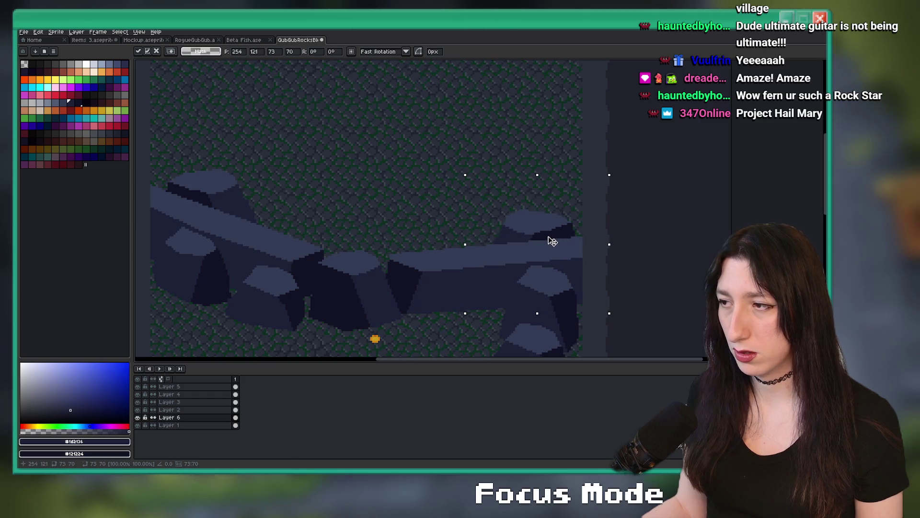
key(ctrl+d)
Place a copy of the right-hand boulder at the centre above the wall
scroll(590, 234, down, 3)
scroll(366, 294, up, 3)
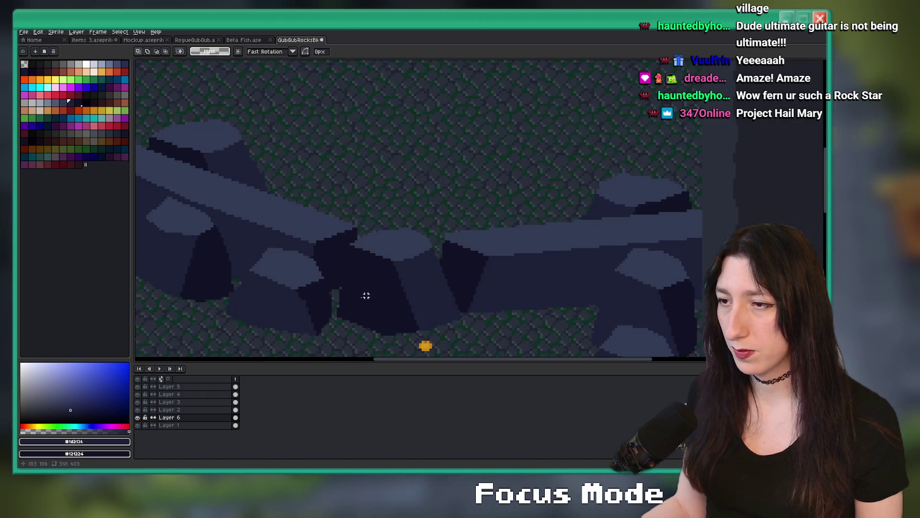
scroll(413, 248, down, 1)
scroll(546, 187, up, 1)
drag(554, 165, 703, 228)
drag(637, 209, 448, 158)
key(ctrl+z)
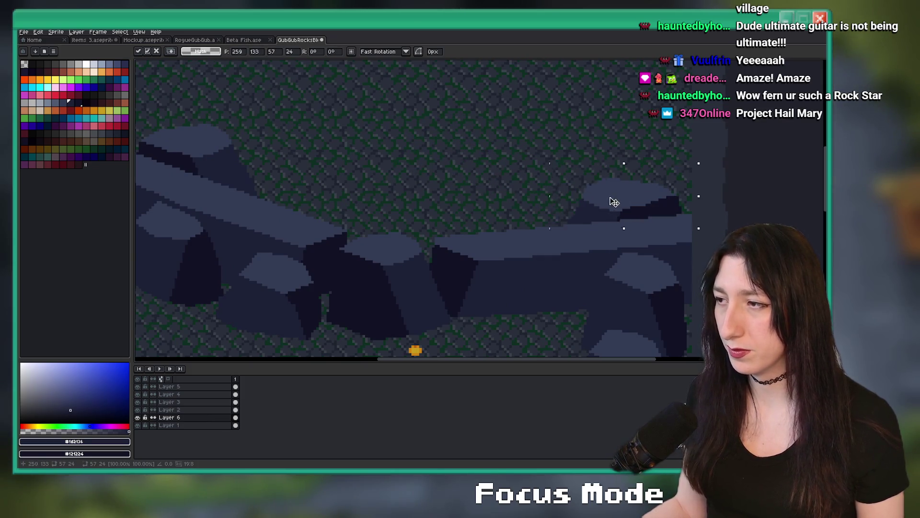
drag(612, 201, 453, 175)
key(ctrl+d)
Shift part of the centre boulder left and stretch a slice to fill the rock gap
drag(392, 138, 547, 210)
drag(446, 158, 396, 127)
key(Left)
key(Left)
key(Left)
scroll(488, 151, up, 1)
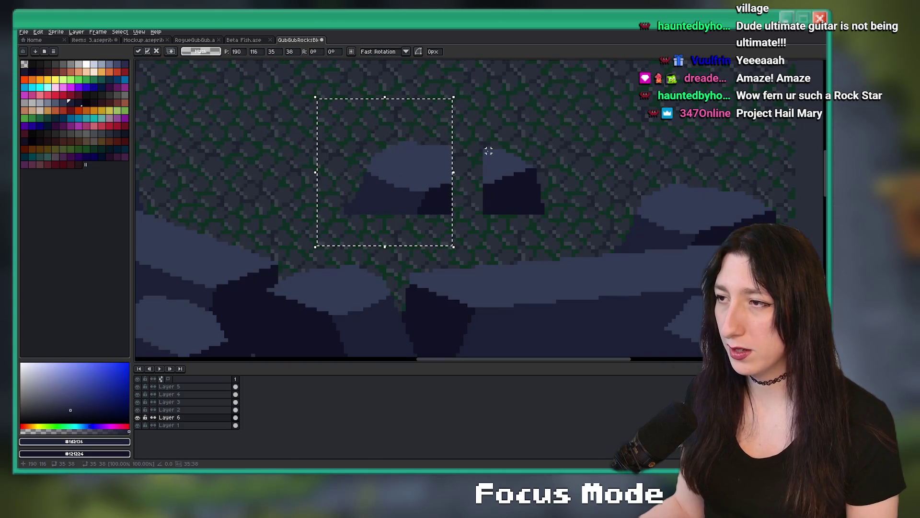
key(ctrl+d)
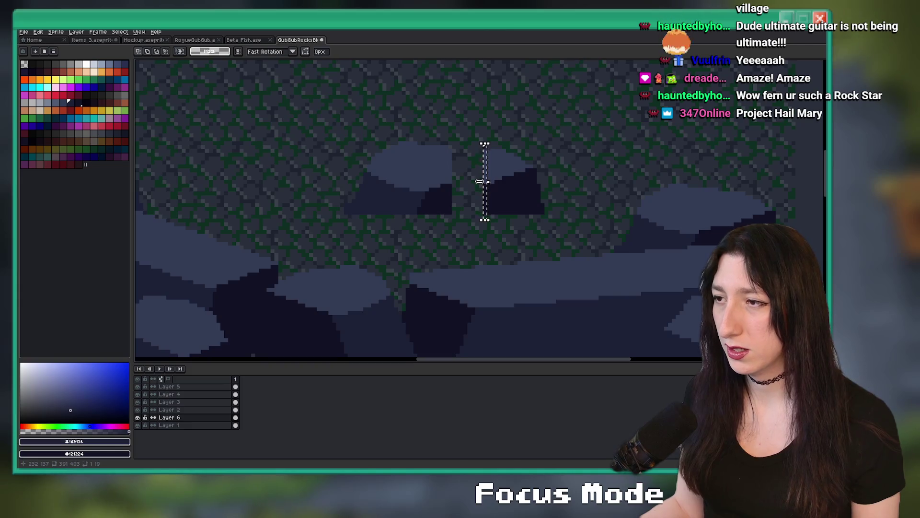
drag(480, 181, 441, 185)
key(ctrl+d)
Close Frame Properties and flood-fill two dark rock areas with the mid tone
key(p)
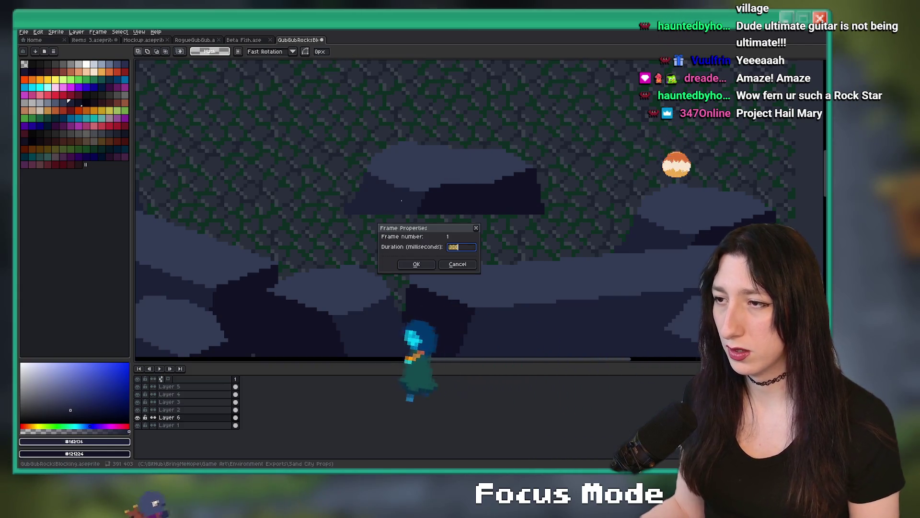
key(Escape)
key(b)
scroll(496, 178, up, 2)
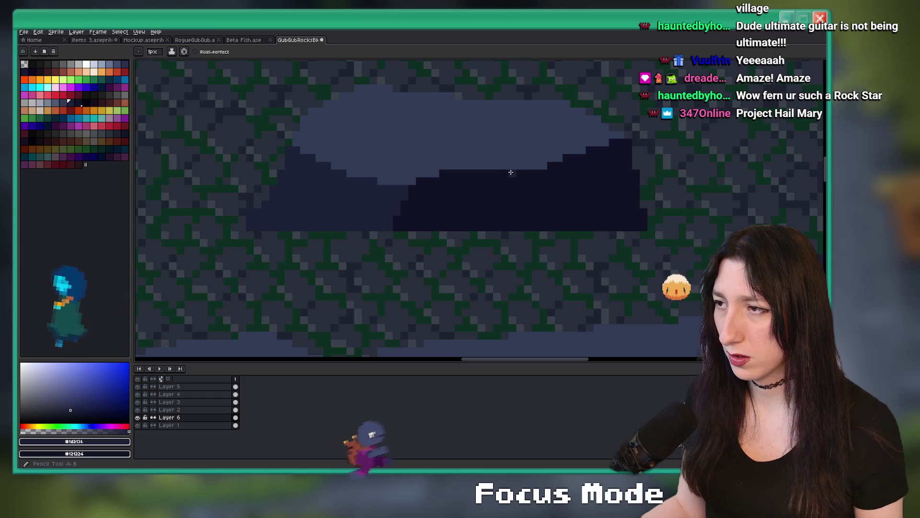
key(g)
click(472, 216)
scroll(461, 207, down, 3)
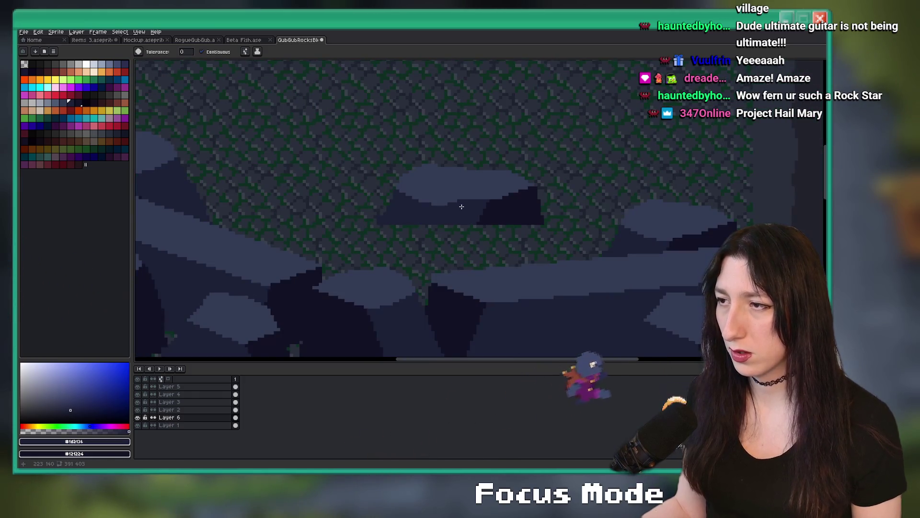
scroll(465, 206, up, 3)
key(b)
key(g)
click(517, 246)
scroll(513, 245, down, 3)
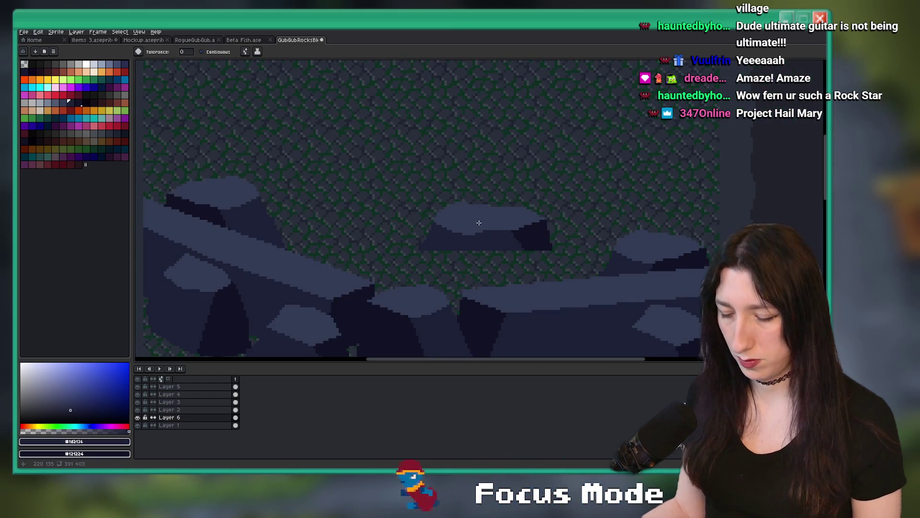
Move the central boulder down and to the left and commit it
key(m)
mouse_move(413, 183)
mouse_down()
mouse_move(456, 214)
mouse_move(577, 263)
mouse_up()
scroll(499, 238, down, 1)
mouse_move(499, 239)
mouse_down()
mouse_move(460, 266)
mouse_move(471, 284)
mouse_move(572, 257)
mouse_up()
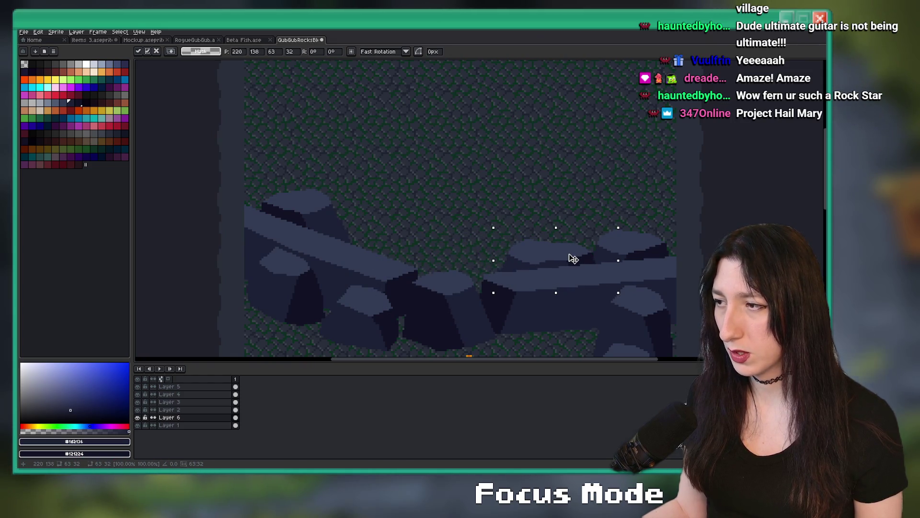
scroll(573, 259, down, 1)
scroll(494, 245, up, 2)
mouse_move(584, 263)
mouse_down()
mouse_move(365, 256)
mouse_move(380, 249)
mouse_move(365, 263)
mouse_up()
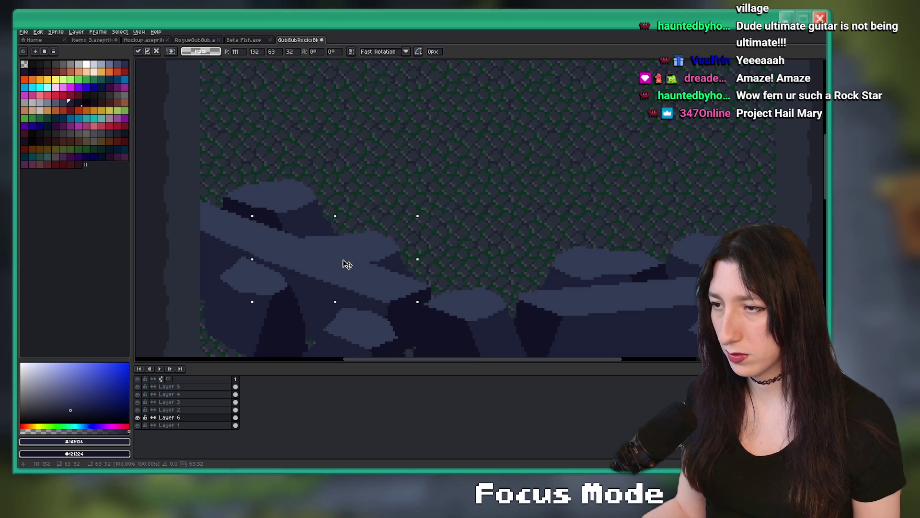
scroll(344, 268, down, 1)
key(ctrl+d)
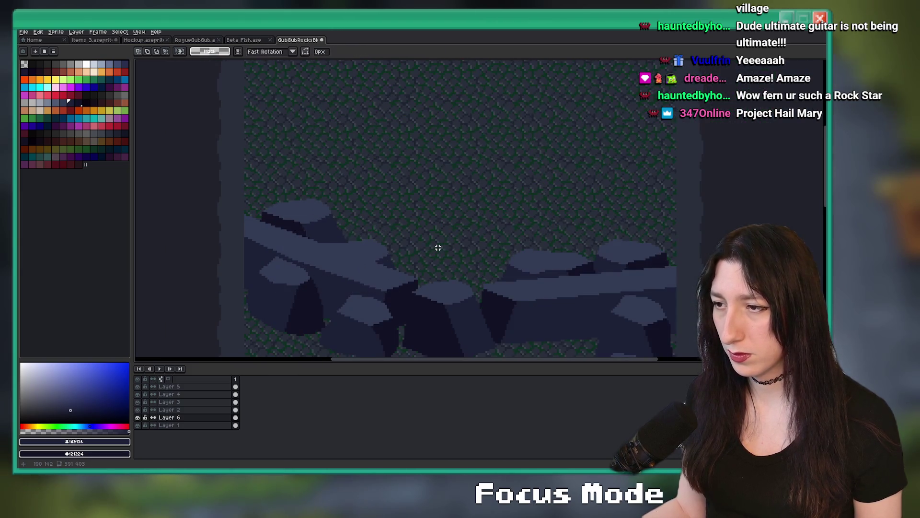
Undo two pastes, then move the left-end boulders down-left and commit them
scroll(438, 249, down, 1)
scroll(423, 261, up, 3)
drag(417, 178, 251, 273)
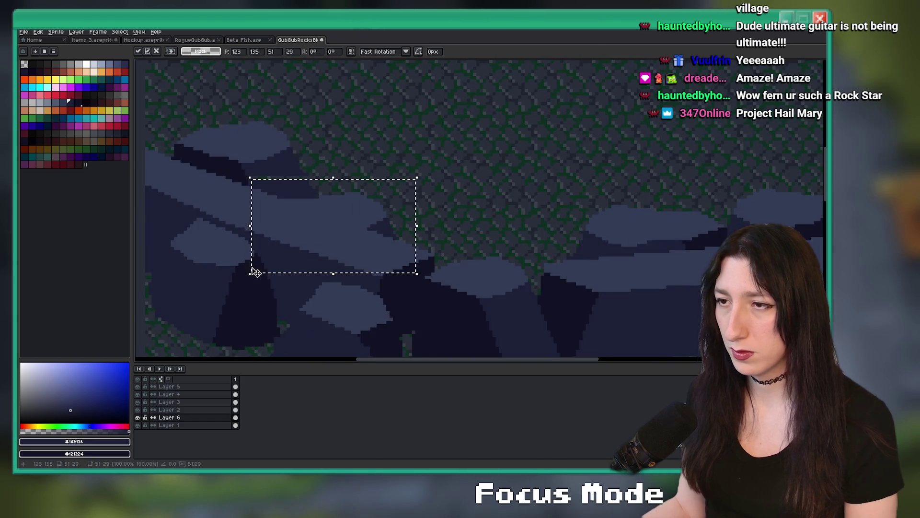
key(ctrl+z)
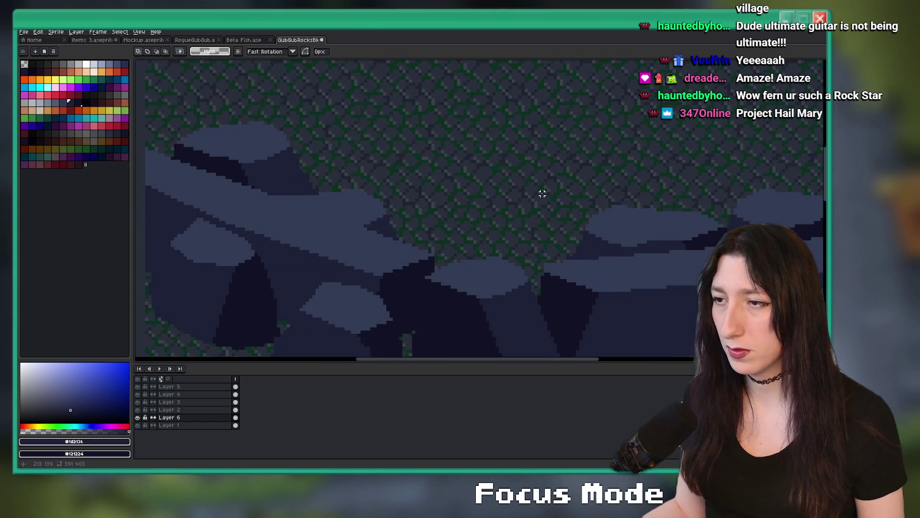
key(ctrl+z)
drag(649, 231, 475, 153)
mouse_move(540, 133)
mouse_down()
mouse_move(416, 217)
mouse_move(411, 203)
mouse_up()
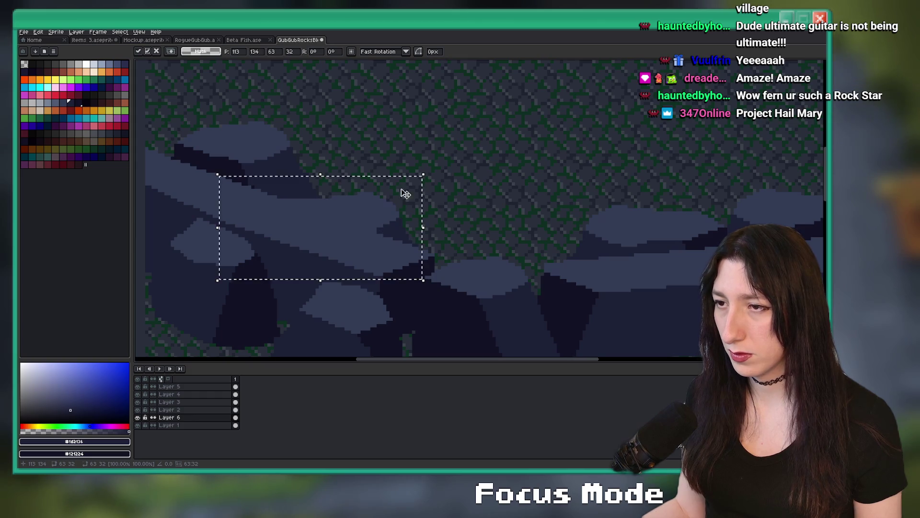
key(Return)
scroll(506, 158, down, 5)
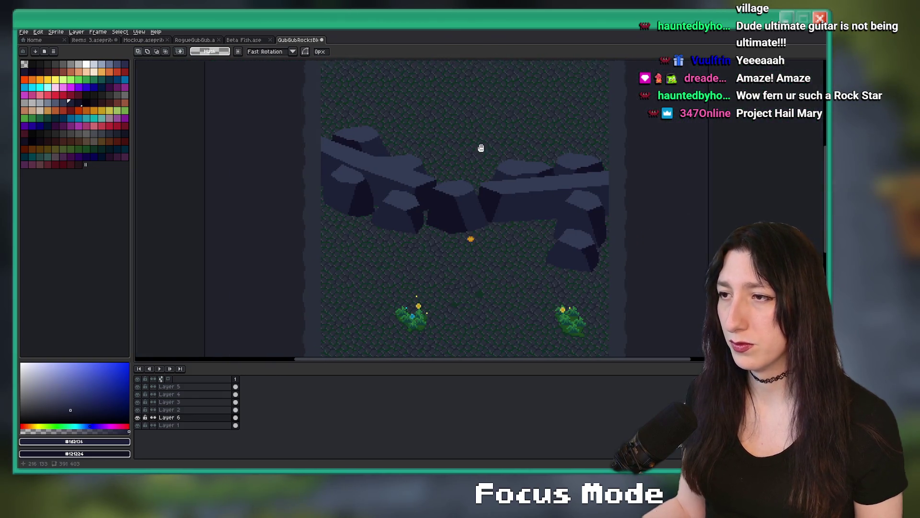
Slide the right-hand boulders left until they join the rest of the rock wall
drag(481, 148, 428, 173)
scroll(428, 172, down, 4)
scroll(369, 159, up, 4)
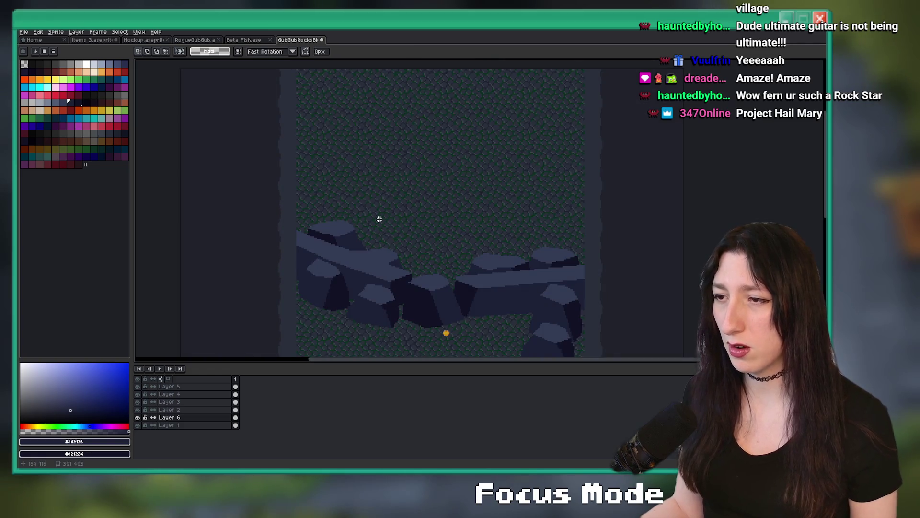
scroll(379, 219, down, 3)
scroll(402, 247, up, 3)
scroll(402, 247, up, 2)
drag(497, 170, 661, 252)
drag(562, 221, 366, 232)
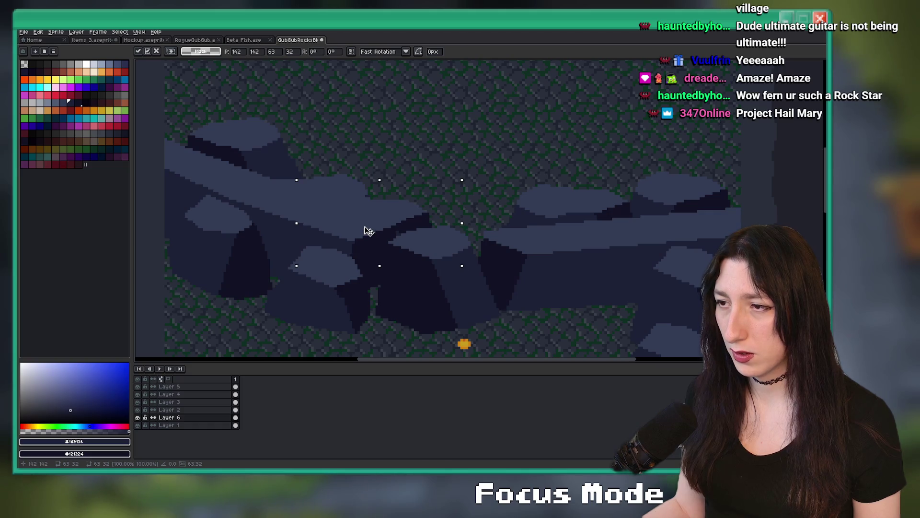
drag(360, 236, 435, 144)
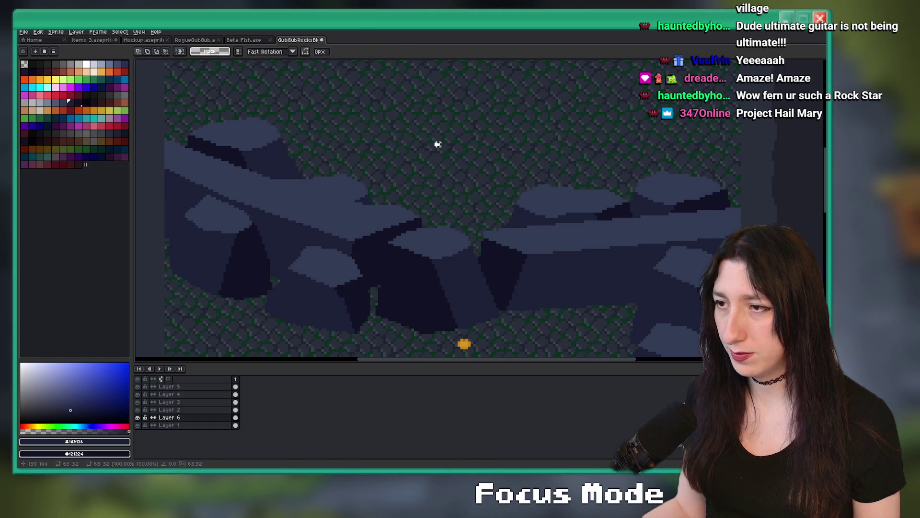
scroll(435, 144, down, 1)
mouse_move(483, 223)
mouse_down()
mouse_move(504, 203)
mouse_move(540, 234)
mouse_move(567, 237)
mouse_up()
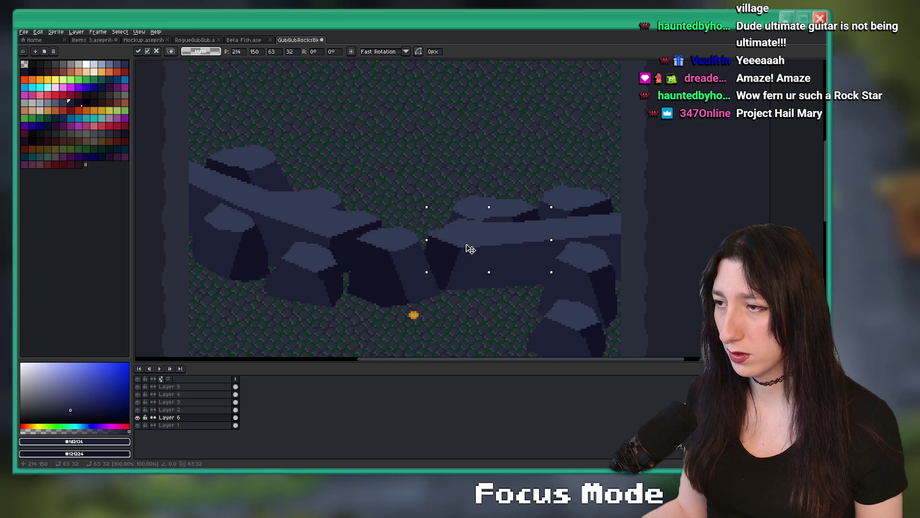
key(ctrl+d)
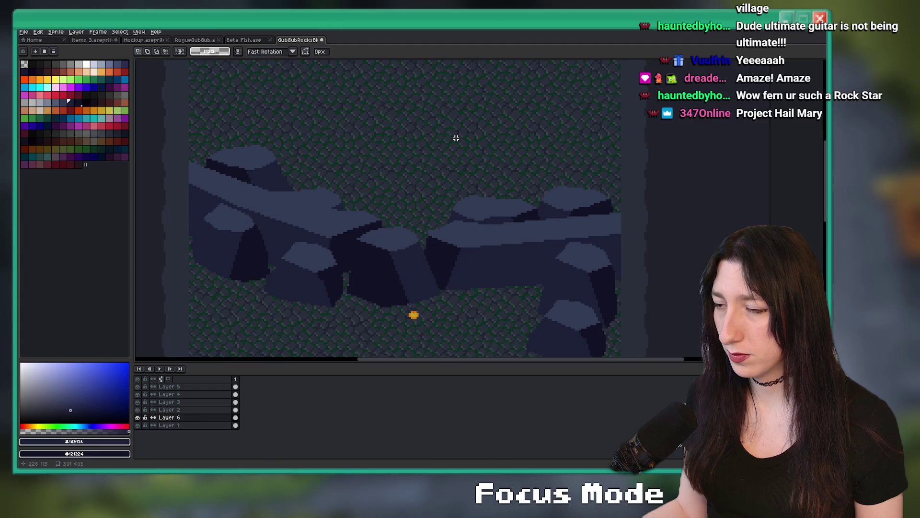
Save the GubGubRocksBlocking file
scroll(456, 139, down, 1)
drag(424, 141, 473, 195)
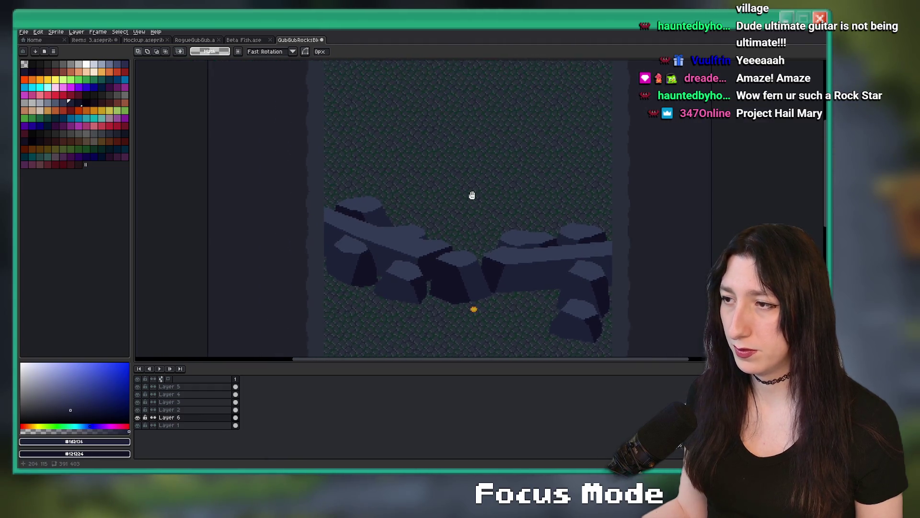
scroll(480, 182, down, 1)
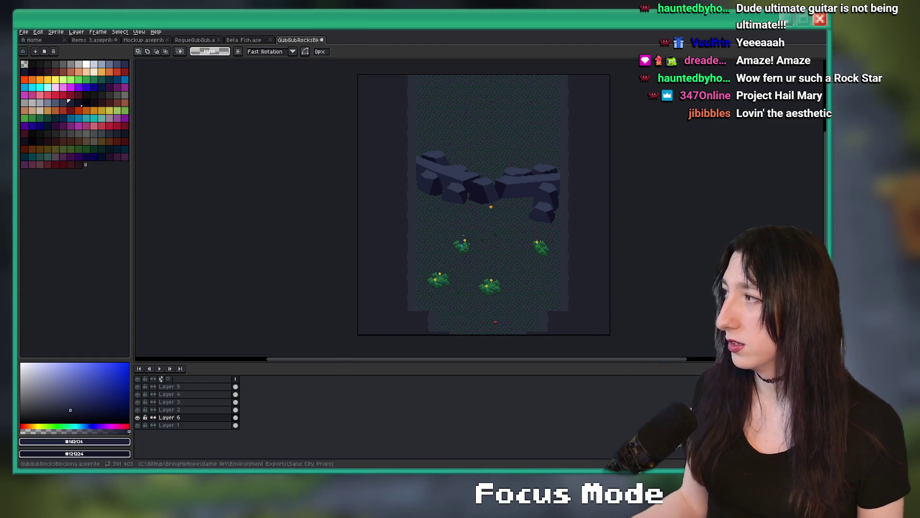
key(ctrl+s)
scroll(394, 170, up, 4)
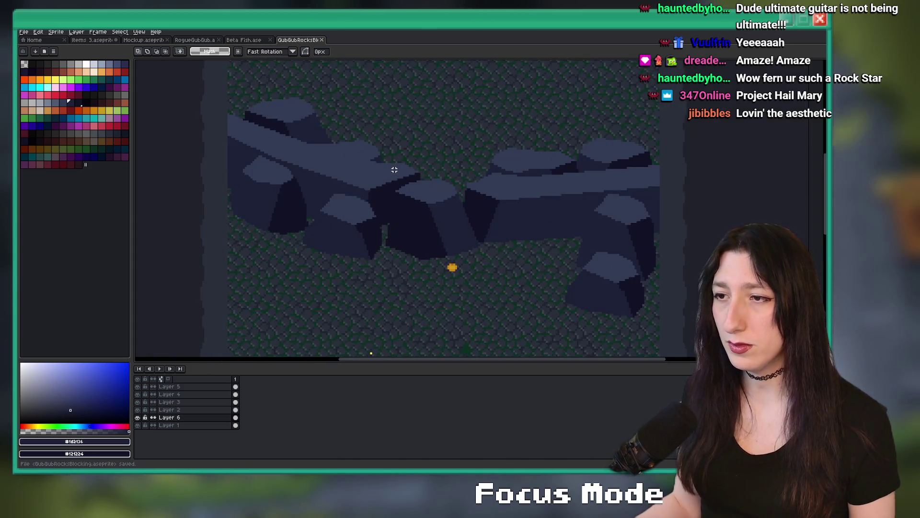
Make Layer 1 active so the new Layer 7 sits above it
drag(394, 170, 375, 191)
scroll(327, 287, down, 3)
drag(335, 279, 346, 251)
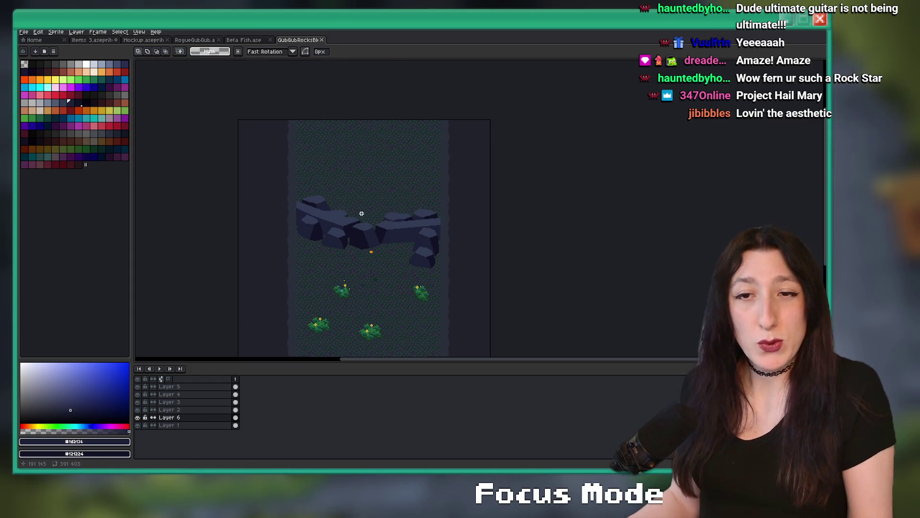
scroll(310, 340, up, 2)
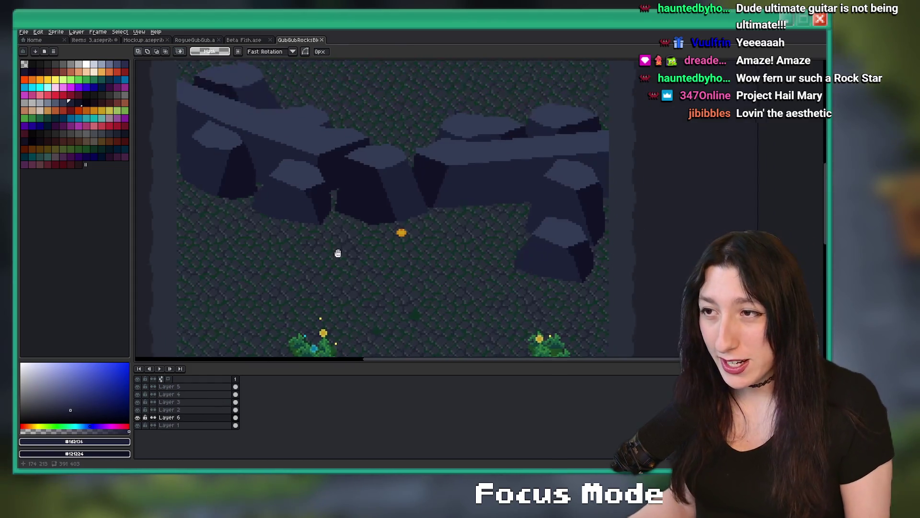
scroll(286, 316, down, 1)
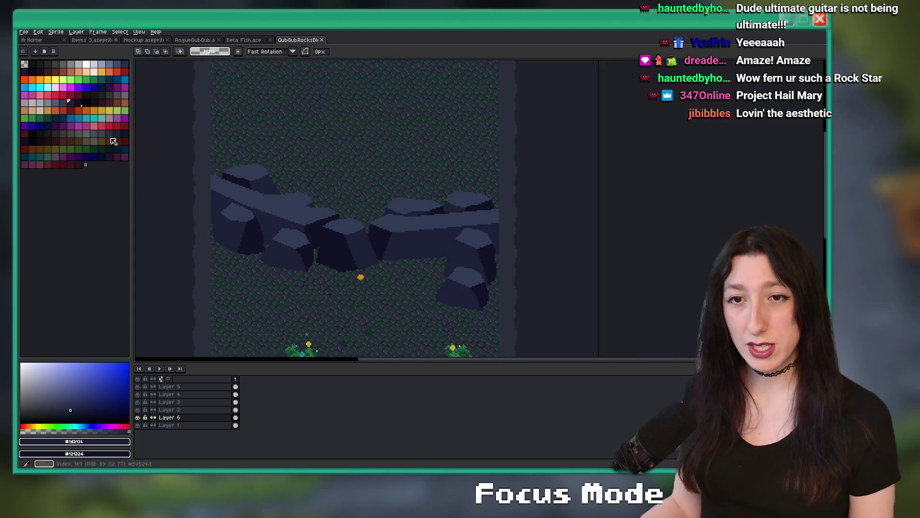
click(204, 425)
drag(277, 302, 330, 265)
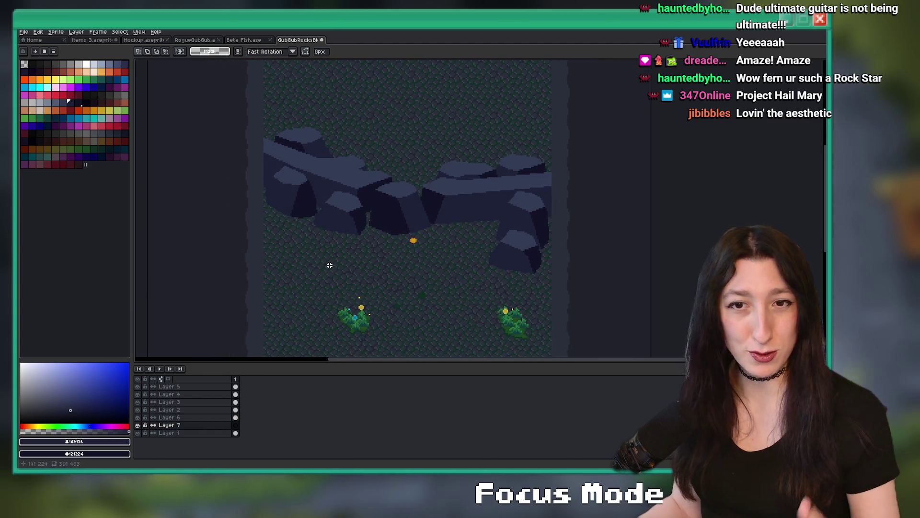
Outline and fill a small dark navy pebble on Layer 7, just left of the orange blob
scroll(358, 236, up, 3)
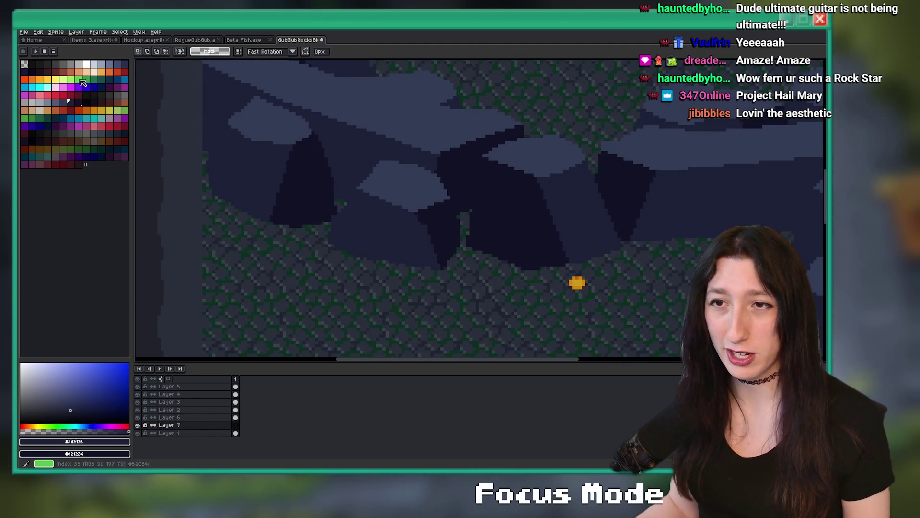
click(63, 106)
key(b)
scroll(542, 310, up, 3)
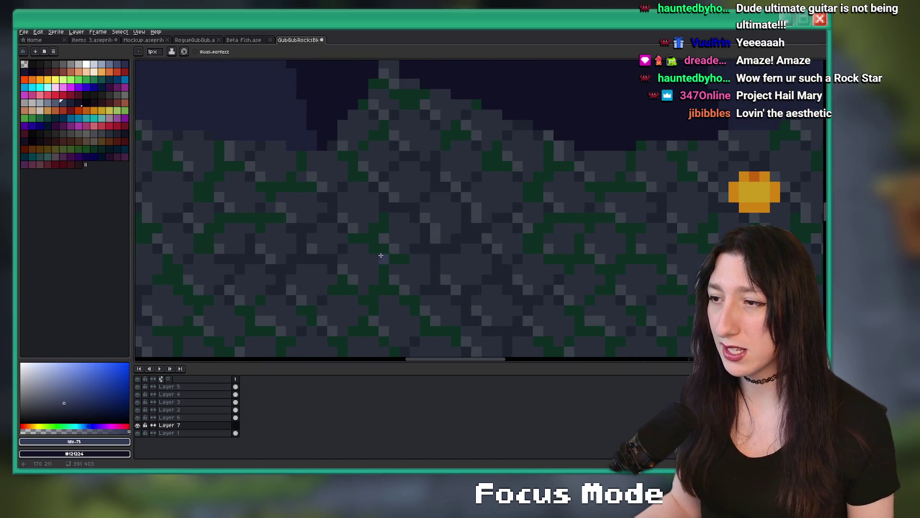
key(bracketleft)
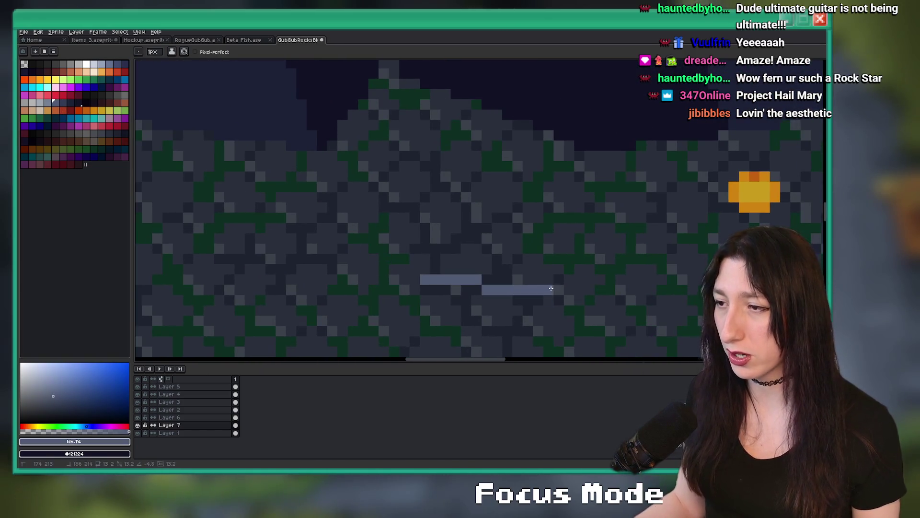
key(bracketright)
key(bracketright)
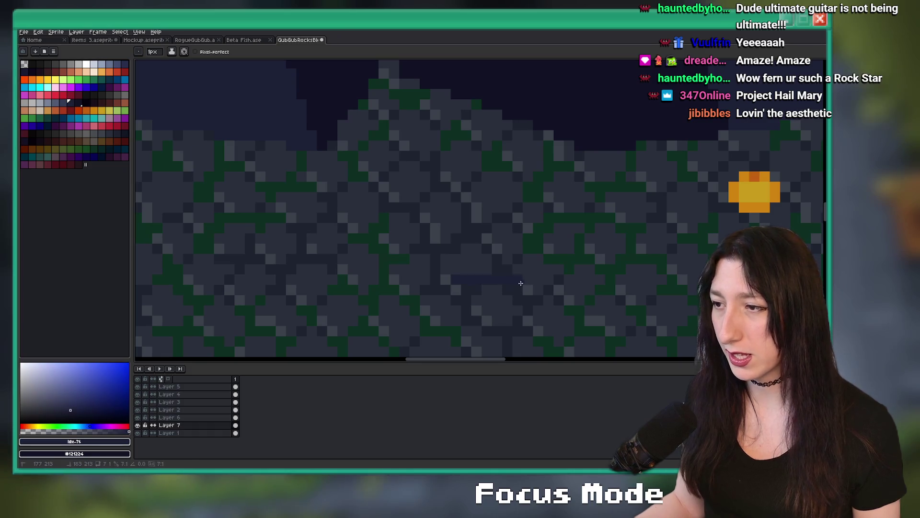
shift+click(582, 266)
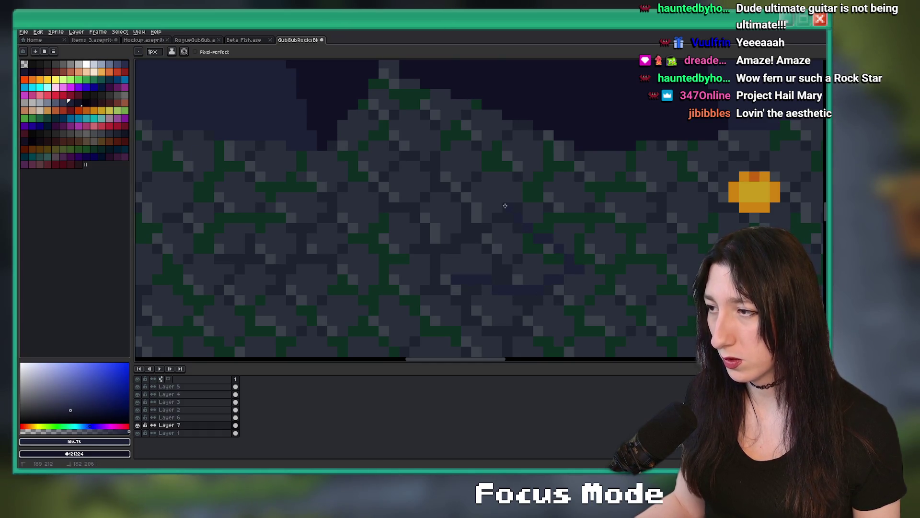
shift+click(456, 279)
scroll(487, 243, right, 3)
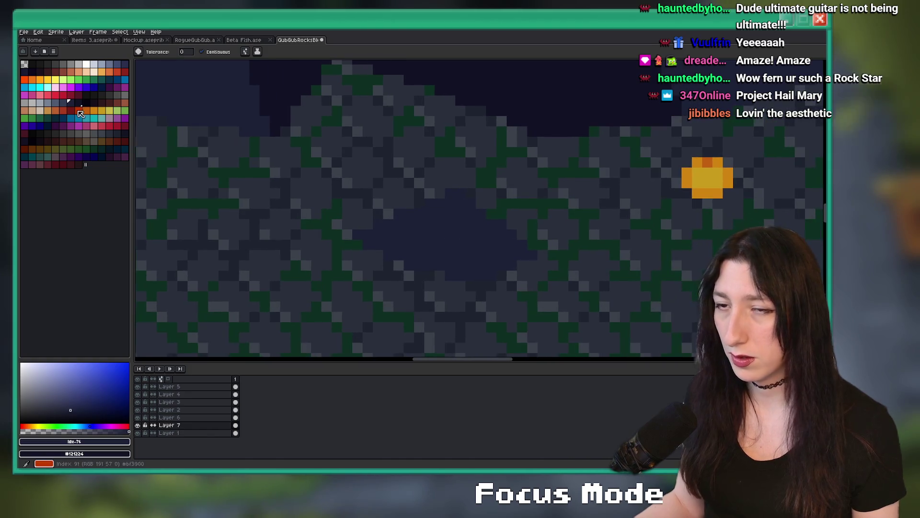
Paint a lighter blue-grey top across the pebble
key(bracketleft)
scroll(398, 234, up, 2)
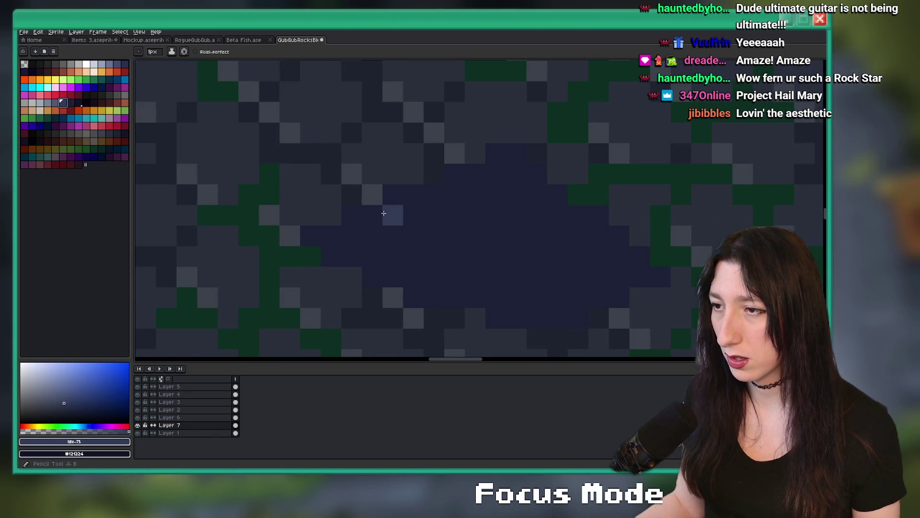
drag(384, 211, 472, 244)
drag(520, 277, 617, 255)
scroll(606, 242, down, 5)
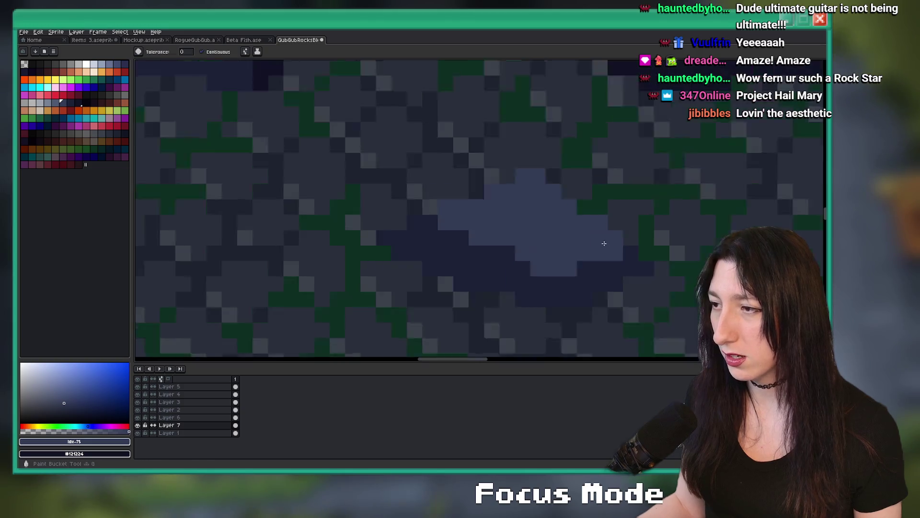
Eyedrop the pebble's dark colour as primary and its mid colour as secondary
key(m)
scroll(537, 245, right, 2)
scroll(453, 231, up, 4)
key(b)
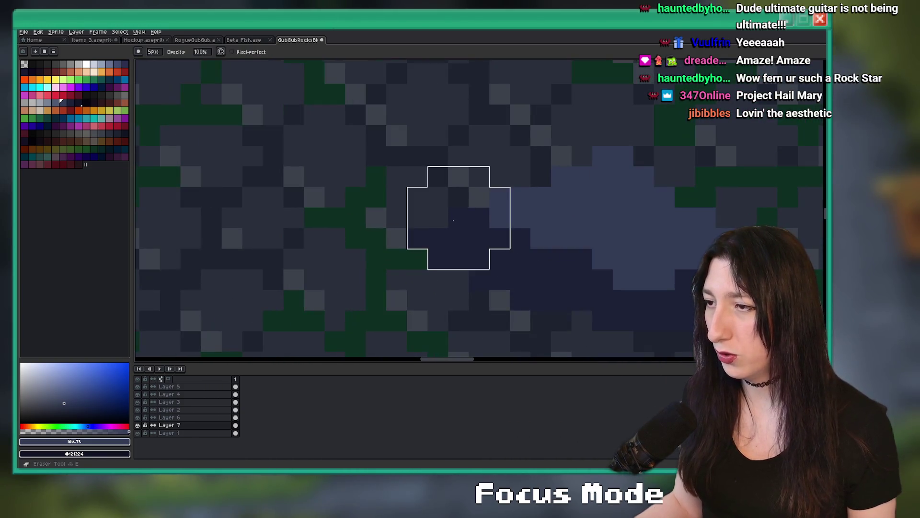
scroll(396, 259, down, 4)
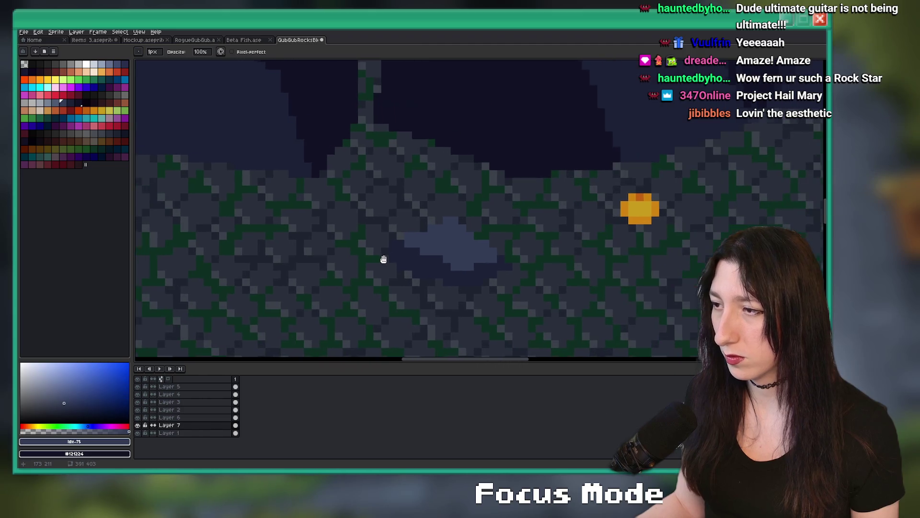
alt+click(489, 261)
alt+right_click(487, 249)
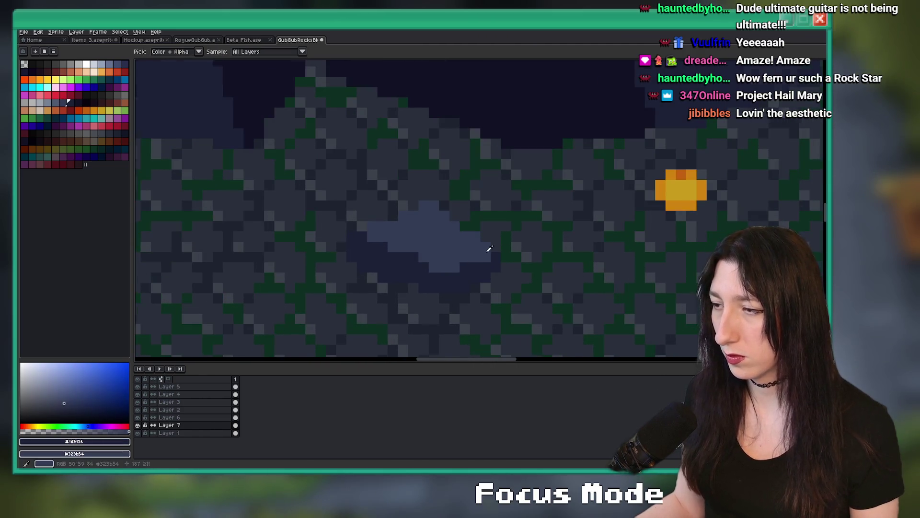
scroll(487, 248, up, 3)
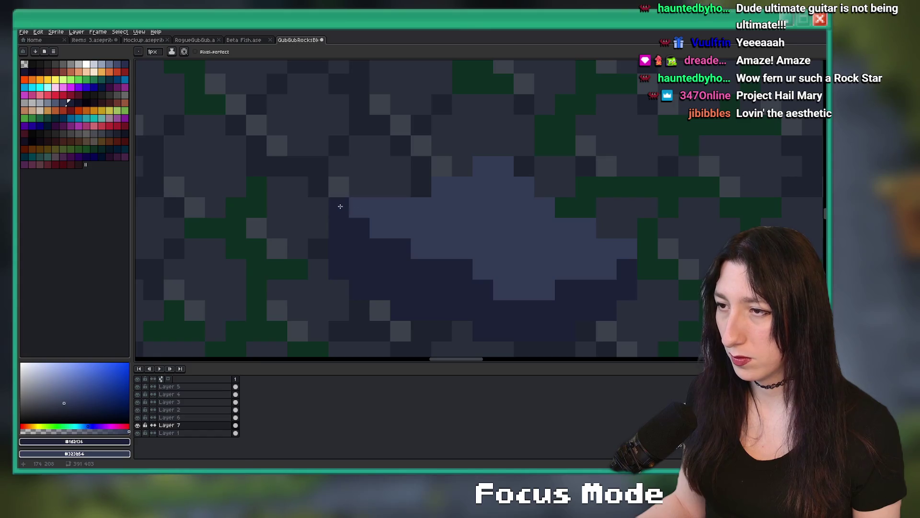
scroll(399, 191, down, 3)
Select the new pebble and move it up-left toward the left boulder
key(m)
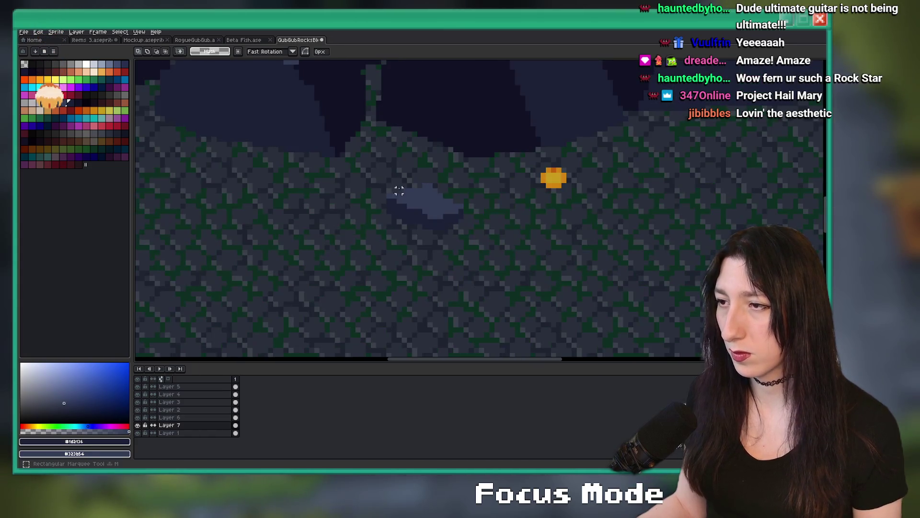
drag(368, 174, 483, 263)
scroll(456, 228, down, 2)
mouse_move(650, 192)
mouse_down()
mouse_move(596, 251)
mouse_move(530, 251)
mouse_move(287, 211)
mouse_move(502, 132)
mouse_up()
scroll(596, 251, down, 2)
scroll(596, 251, up, 1)
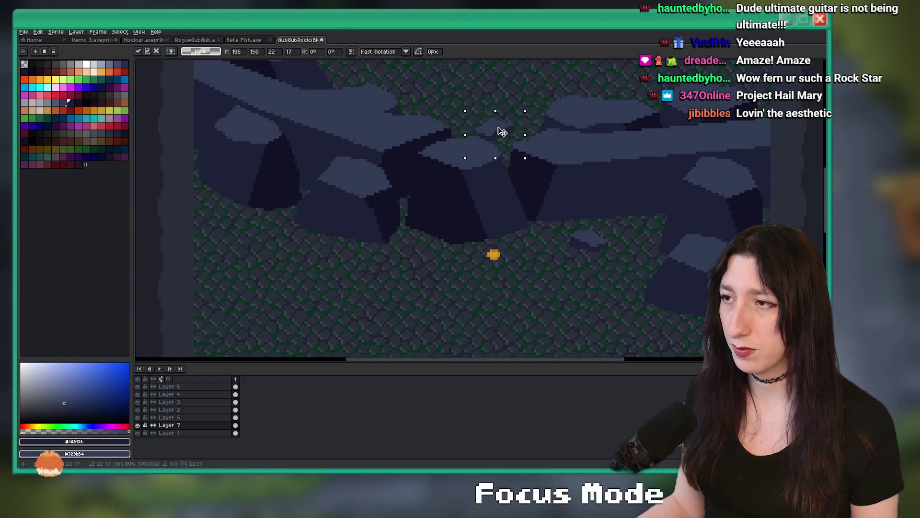
drag(585, 247, 267, 214)
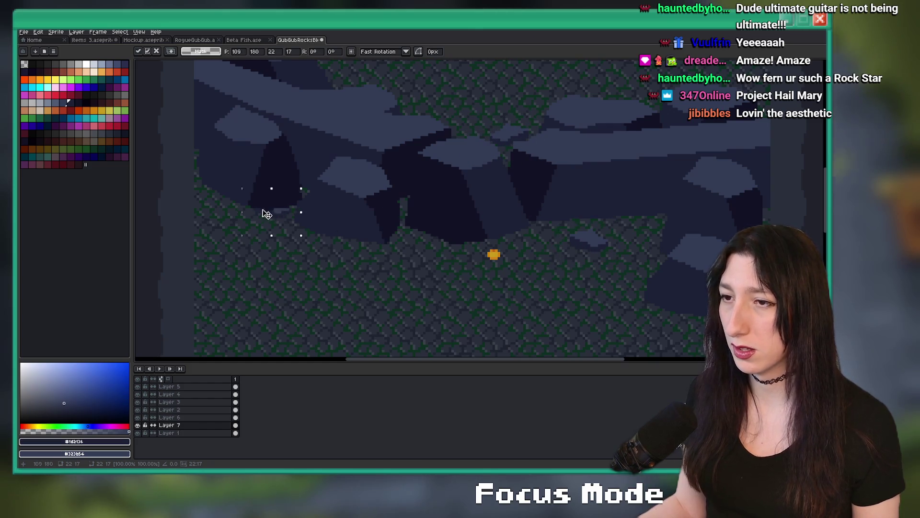
key(b)
Paint dark #121224 shadow pixels under the pebble
scroll(275, 180, up, 5)
alt+click(269, 174)
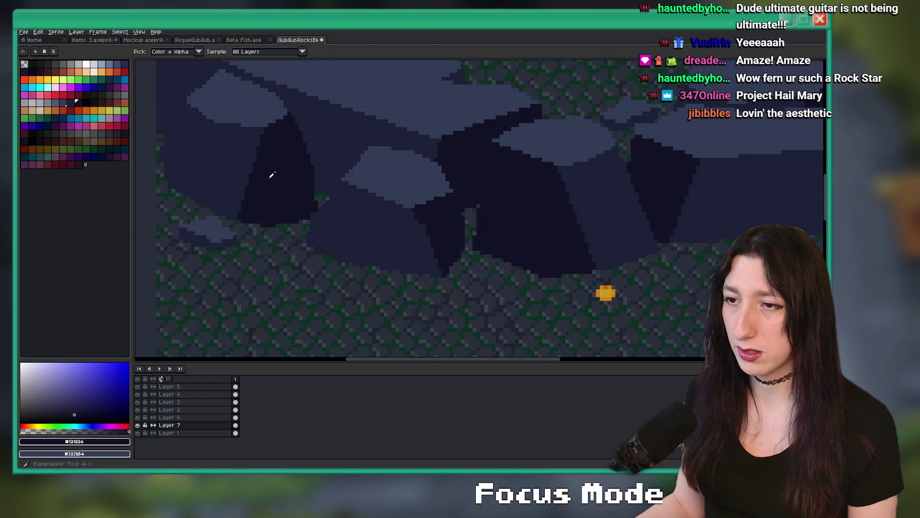
drag(260, 263, 325, 233)
scroll(325, 232, down, 4)
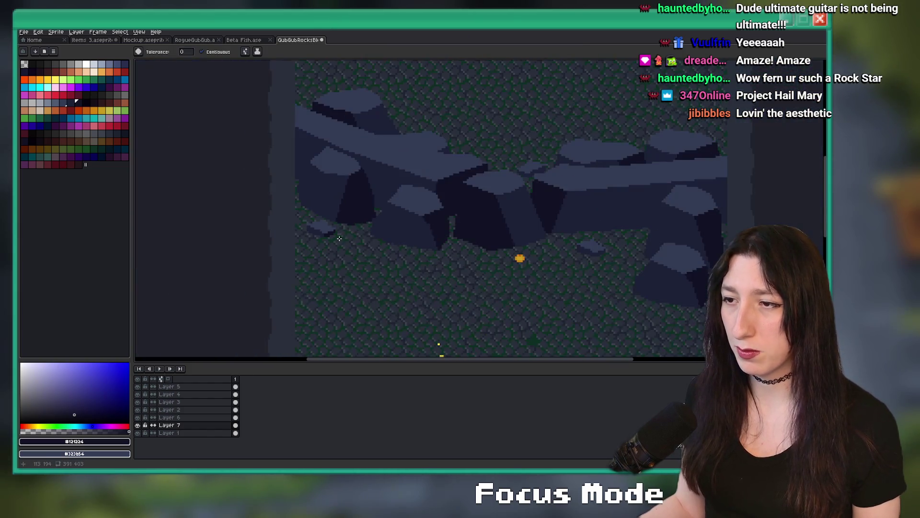
scroll(369, 349, up, 2)
Fill the outlined shadow area beneath the pebble with the dark colour
key(g)
scroll(558, 241, up, 2)
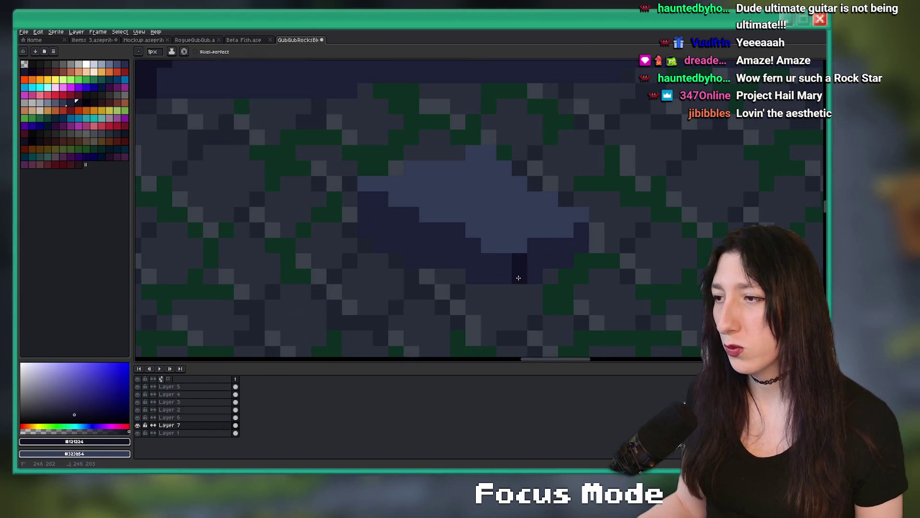
scroll(517, 271, down, 4)
key(b)
scroll(536, 219, up, 4)
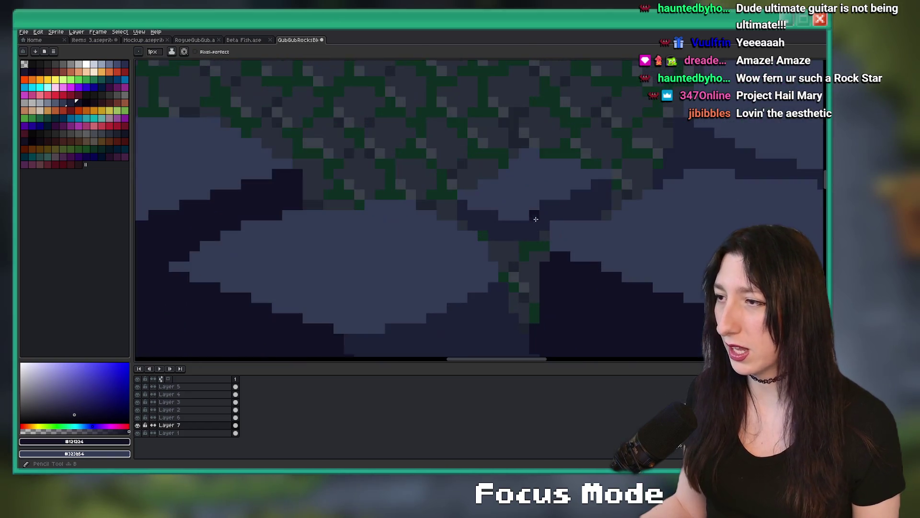
click(546, 219)
scroll(546, 219, down, 3)
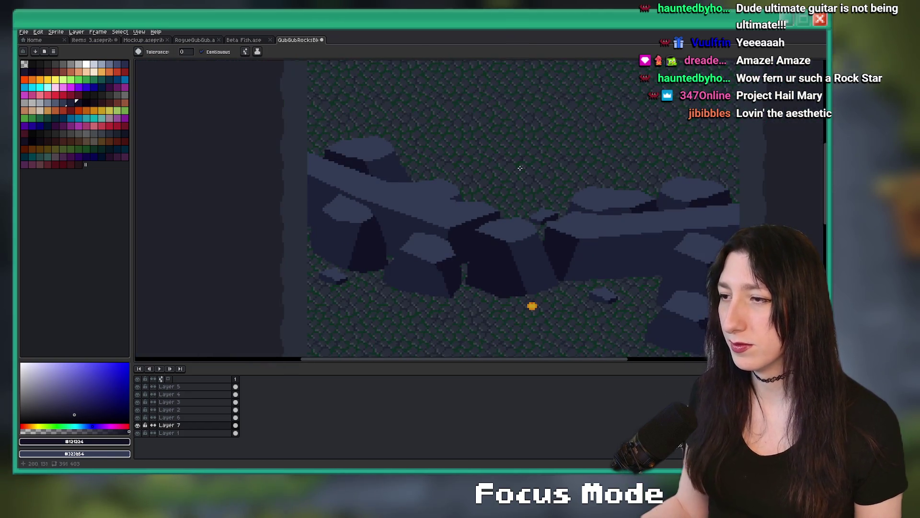
scroll(493, 283, down, 2)
key(m)
scroll(369, 239, up, 5)
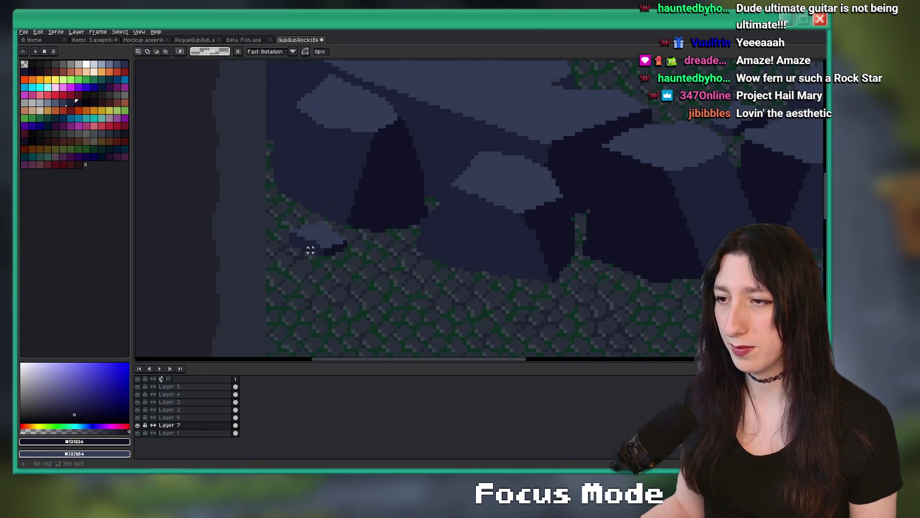
Outline a new pebble on the mossy floor below the wall and fill it dark blue
key(v)
key(b)
mouse_move(493, 281)
mouse_down()
mouse_move(341, 244)
mouse_move(322, 224)
mouse_up()
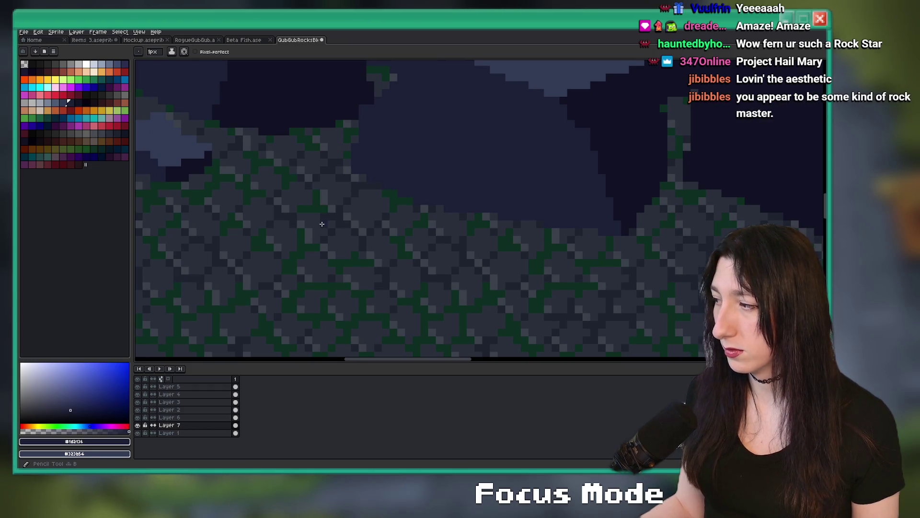
drag(321, 224, 361, 209)
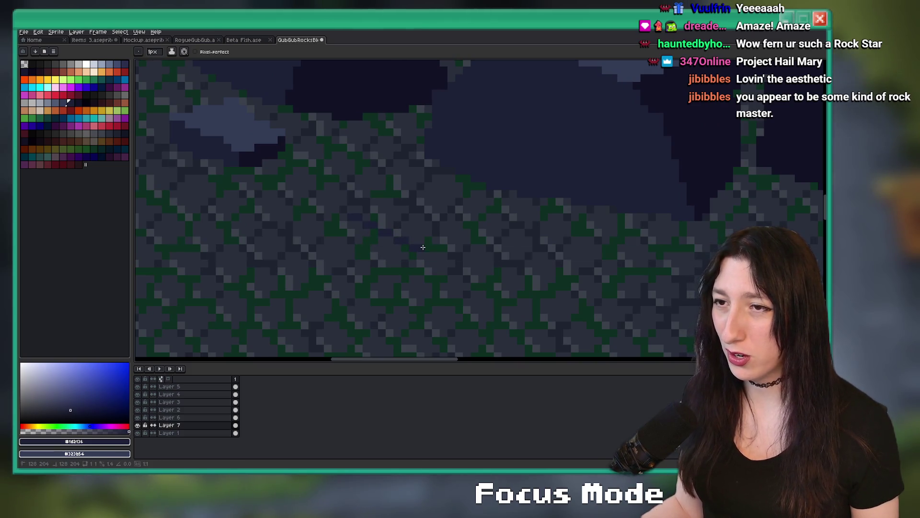
shift+click(460, 235)
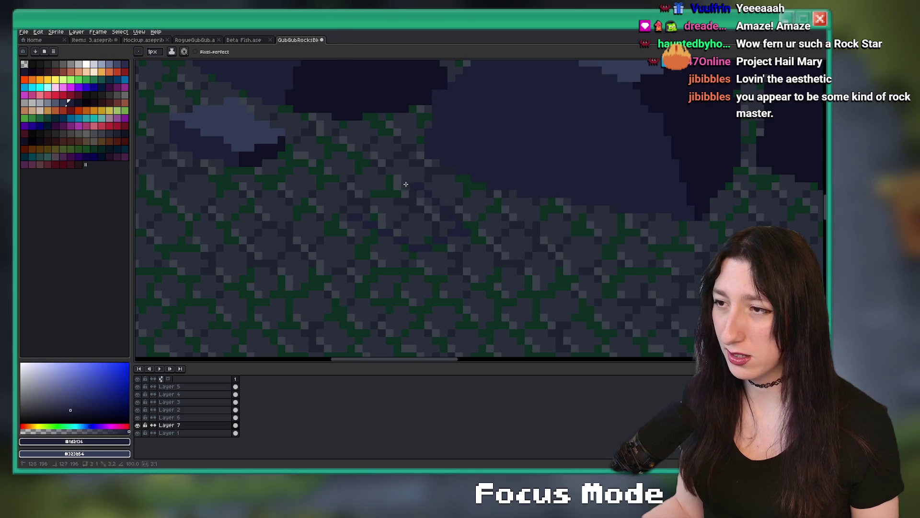
key(g)
click(422, 211)
Paint the pebble's top face in #323b54 and add near-black edge pixels
alt+click(246, 136)
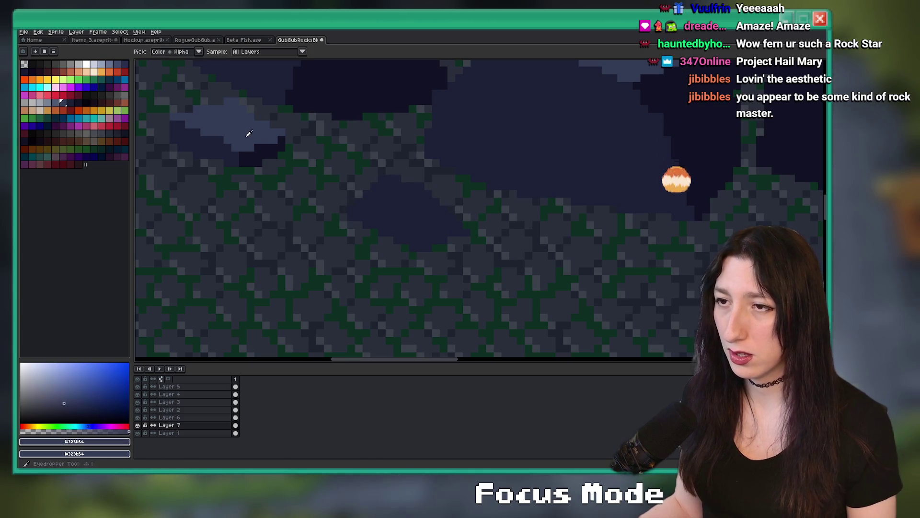
scroll(324, 185, up, 3)
key(b)
drag(351, 218, 343, 218)
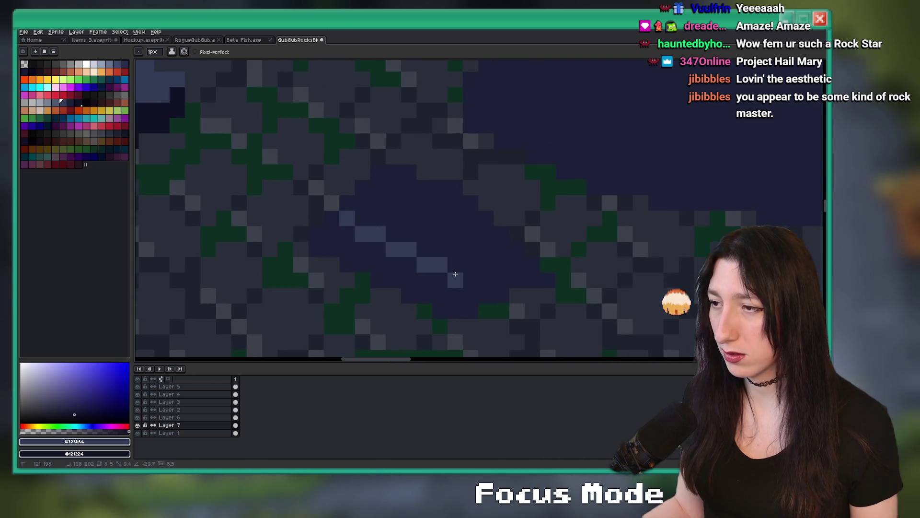
drag(454, 275, 464, 277)
right_click(454, 305)
click(454, 297)
right_click(440, 288)
Fill the pebble's underside dark, sample #1d2136, and select the finished pebble
key(g)
click(508, 278)
scroll(471, 295, down, 2)
scroll(471, 294, down, 1)
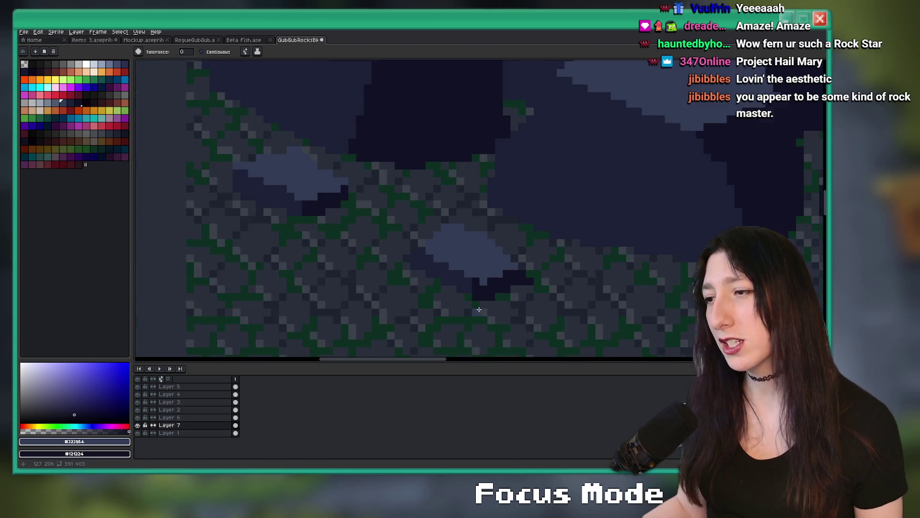
key(b)
scroll(484, 287, up, 2)
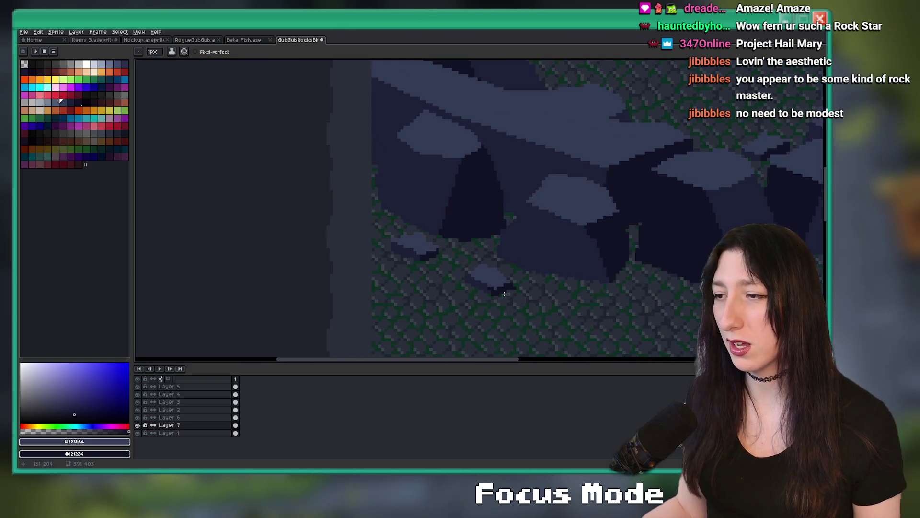
scroll(498, 297, down, 2)
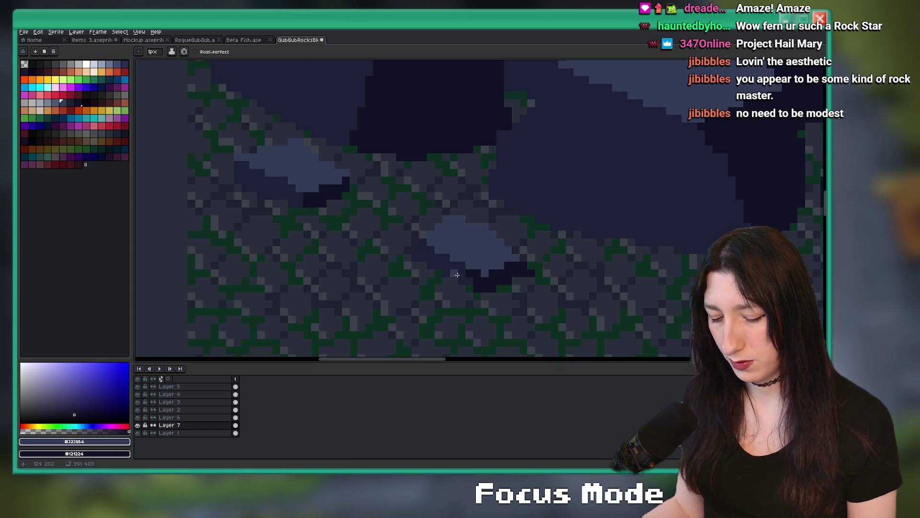
alt+click(457, 275)
scroll(468, 275, up, 2)
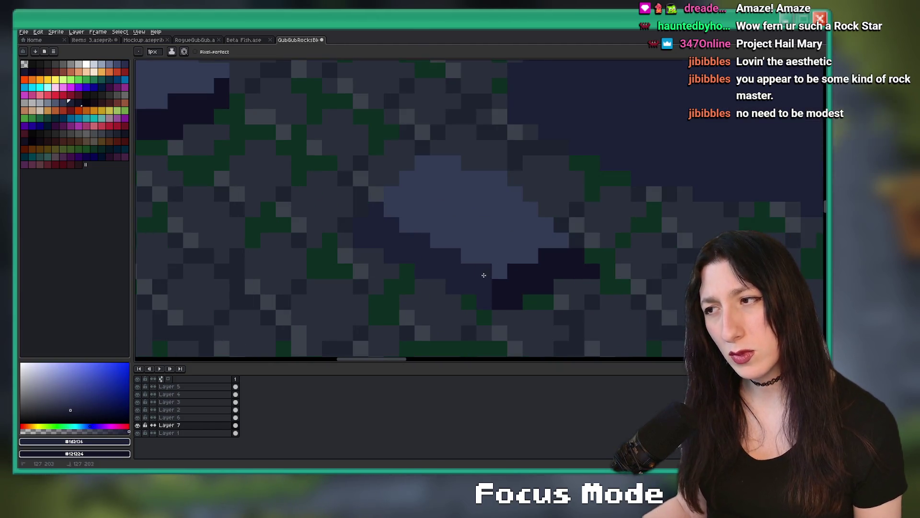
scroll(500, 300, down, 4)
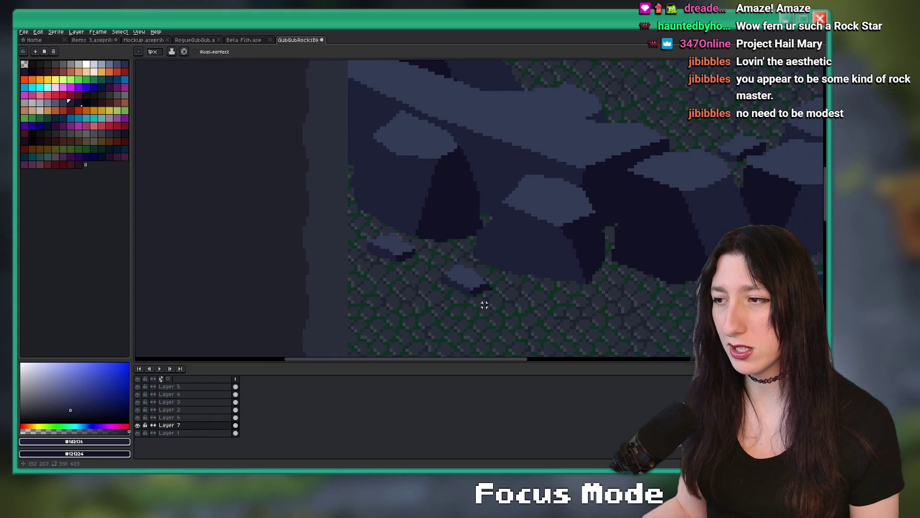
key(m)
mouse_move(503, 311)
mouse_down()
mouse_move(426, 258)
mouse_move(542, 276)
mouse_up()
Try the selected pebble in a few positions, then cancel the move
scroll(464, 277, right, 3)
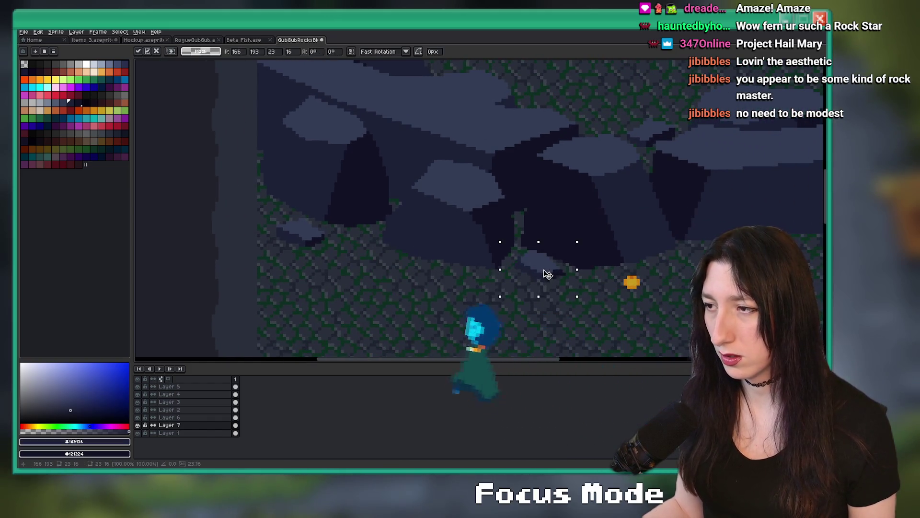
scroll(539, 279, down, 2)
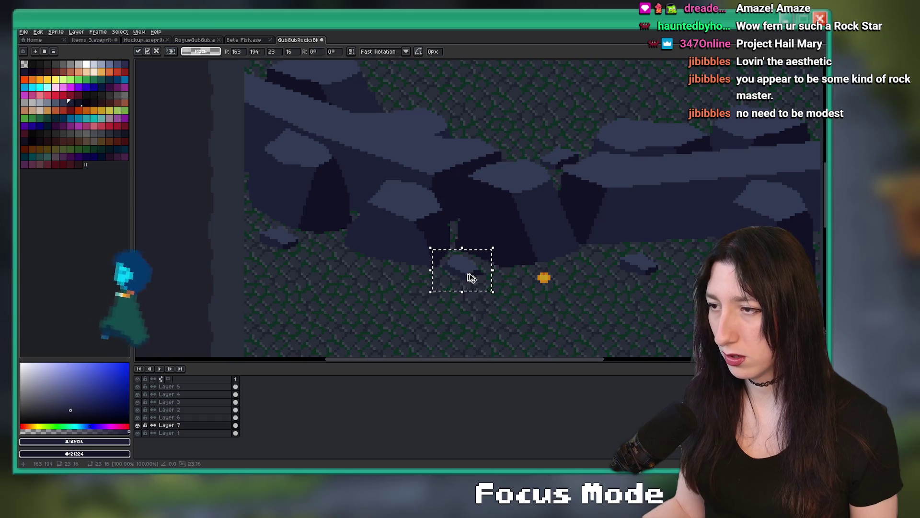
scroll(468, 273, down, 2)
drag(389, 256, 536, 271)
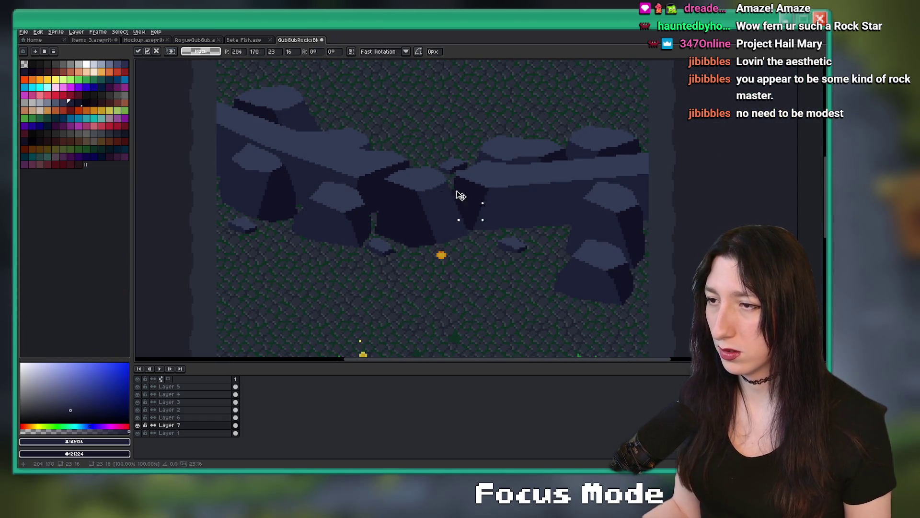
drag(461, 195, 404, 150)
drag(334, 125, 336, 127)
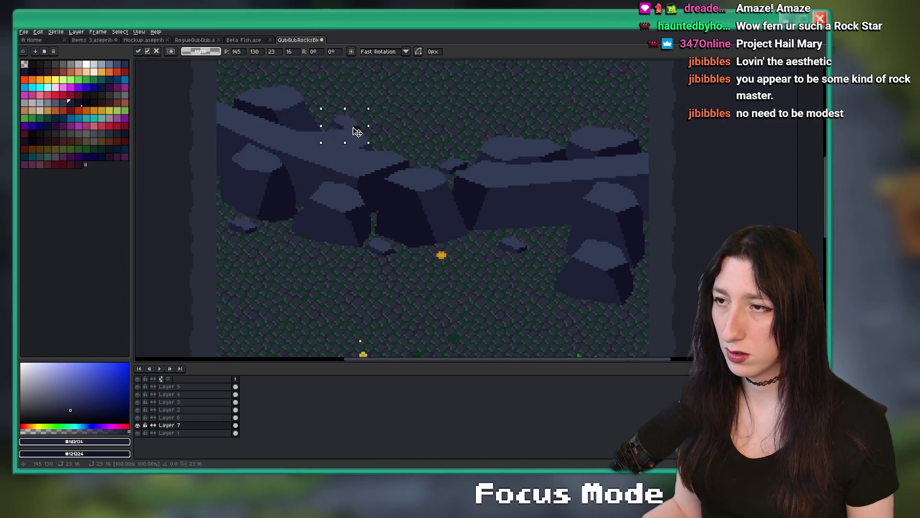
key(Escape)
Lower the right-hand boulder by one pixel
scroll(442, 156, down, 2)
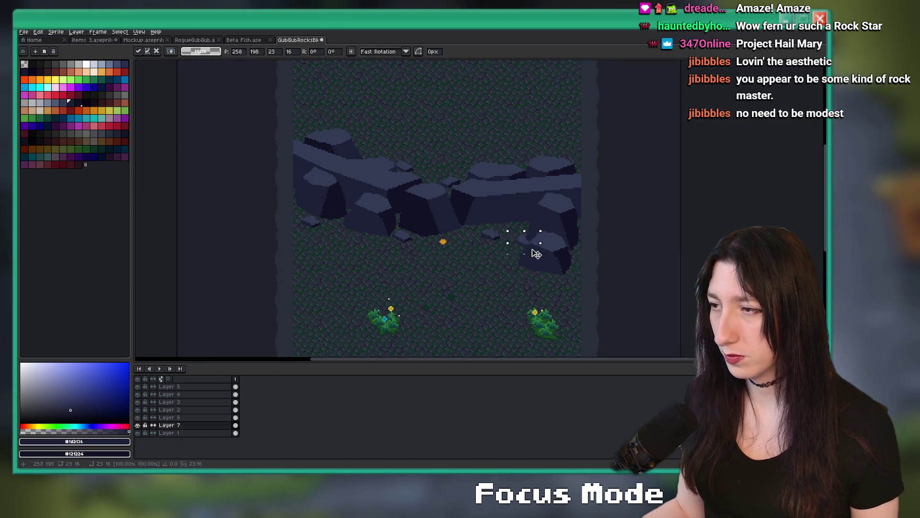
scroll(560, 311, up, 3)
drag(596, 282, 427, 135)
key(Down)
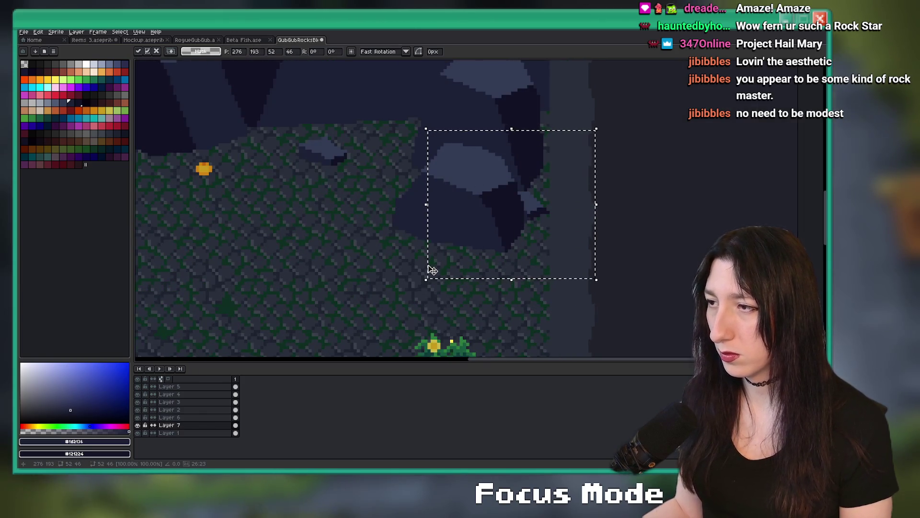
key(ctrl+d)
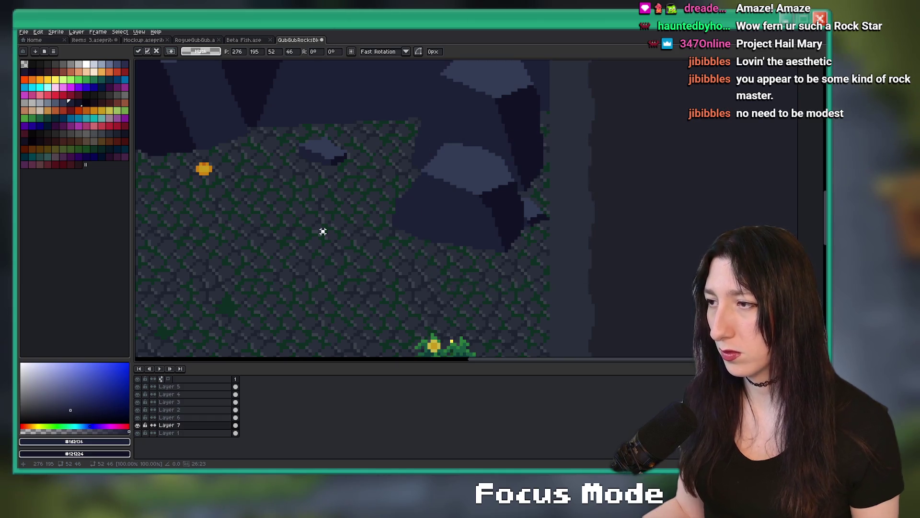
Place a copy of the small pebble beside the left boulder's base and zoom out
scroll(314, 230, down, 3)
scroll(335, 192, up, 1)
drag(312, 218, 359, 252)
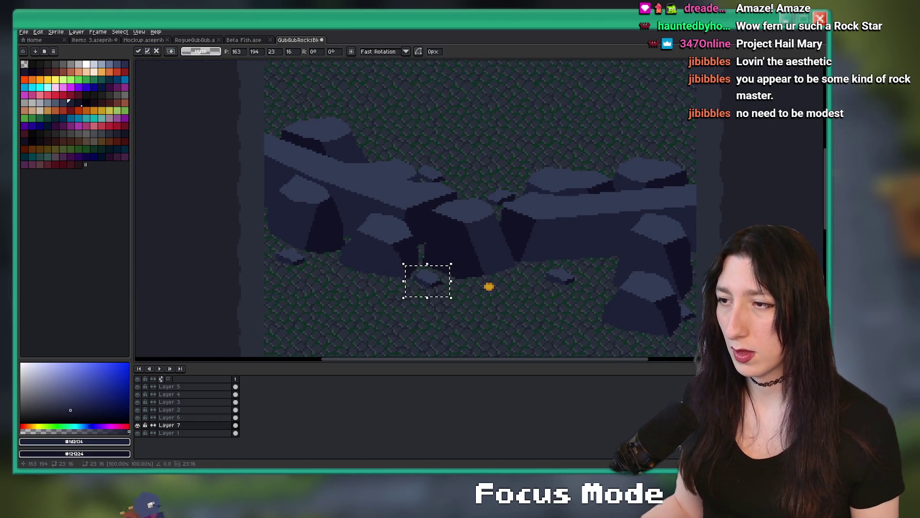
mouse_move(366, 286)
mouse_down()
mouse_move(328, 273)
mouse_move(340, 279)
mouse_up()
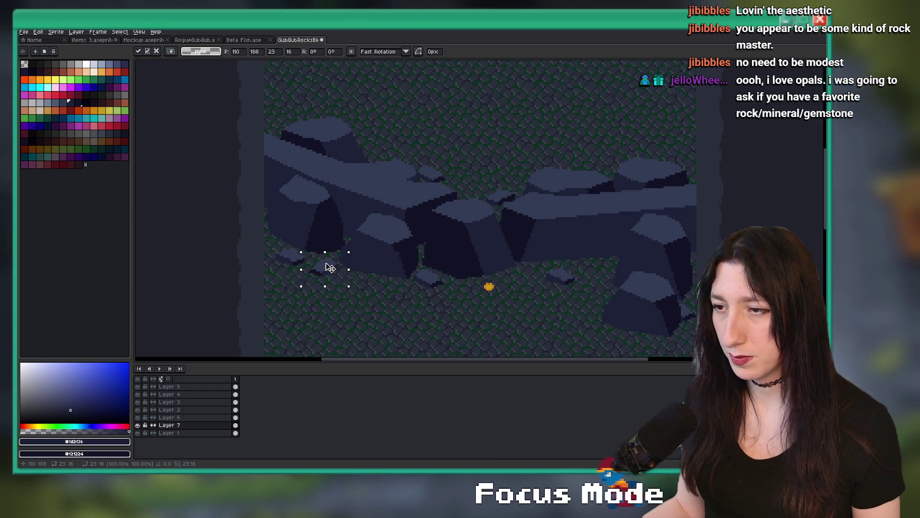
key(ctrl+d)
scroll(421, 307, down, 1)
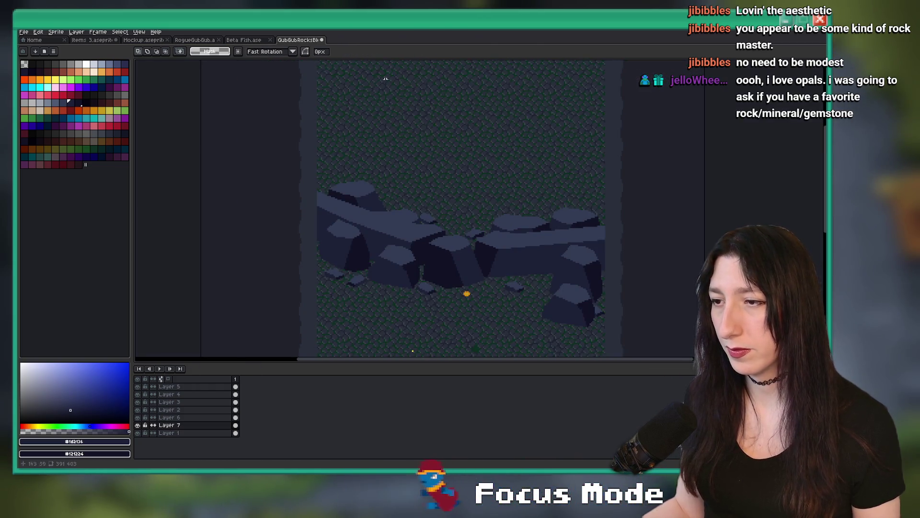
scroll(361, 298, down, 1)
scroll(439, 267, down, 1)
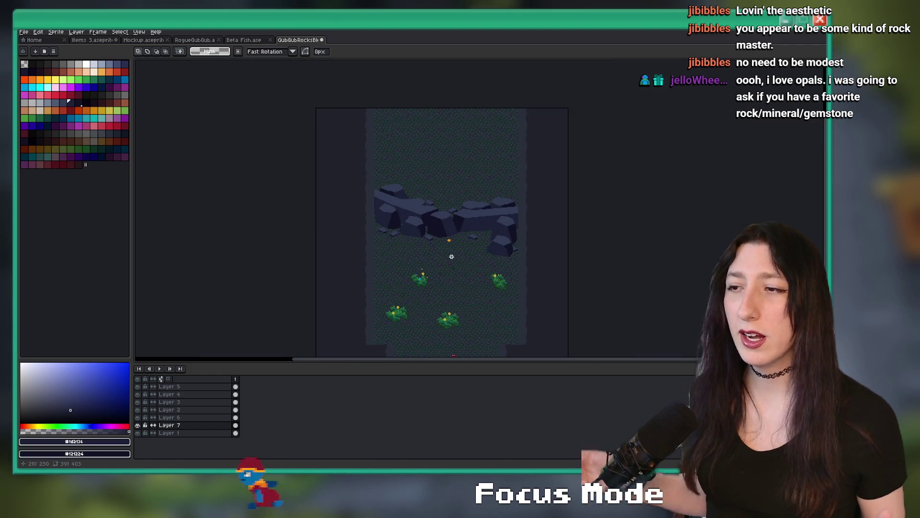
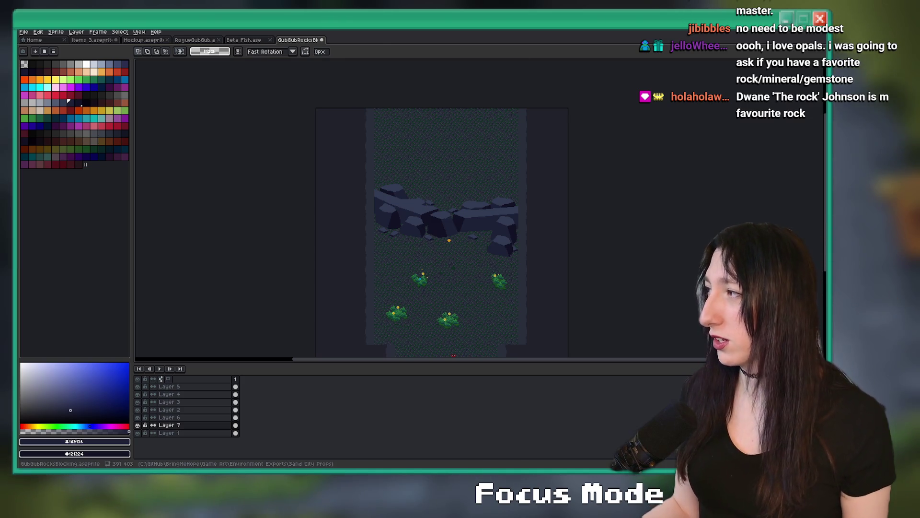
Centre the rock cliff in view and pick the layer to edit
scroll(397, 179, down, 2)
drag(397, 178, 343, 261)
scroll(404, 250, up, 1)
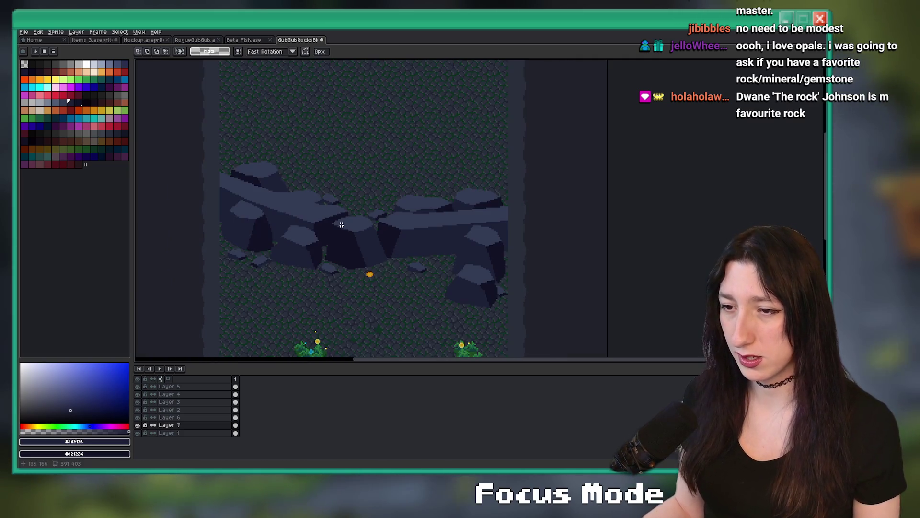
click(191, 386)
key(shift+b)
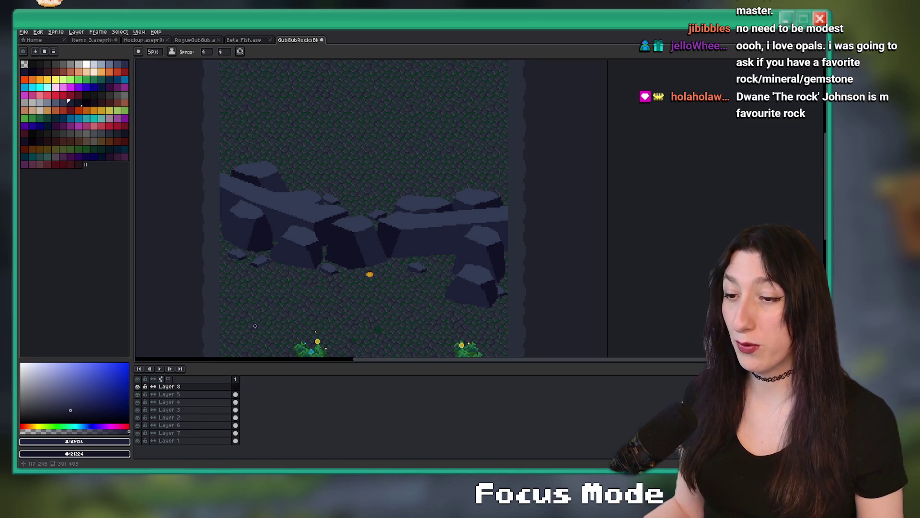
scroll(255, 326, up, 2)
scroll(287, 267, up, 2)
Marquee-select a small ground stone, commit it onto the cliff top, then activate Layer 7
key(m)
drag(437, 304, 374, 345)
mouse_move(409, 304)
mouse_down()
mouse_move(383, 224)
mouse_move(354, 202)
mouse_up()
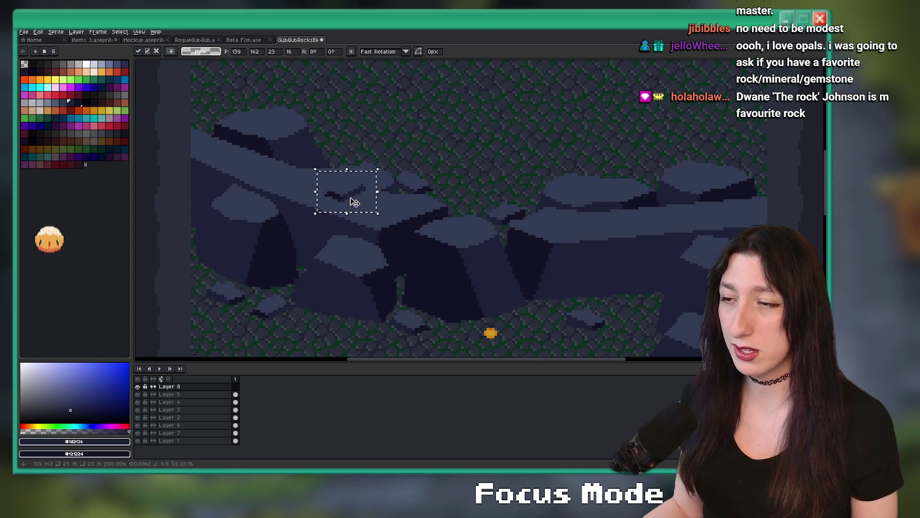
scroll(352, 216, up, 1)
scroll(336, 238, down, 3)
mouse_move(324, 233)
mouse_down()
mouse_move(528, 259)
mouse_move(478, 260)
mouse_up()
scroll(482, 261, up, 2)
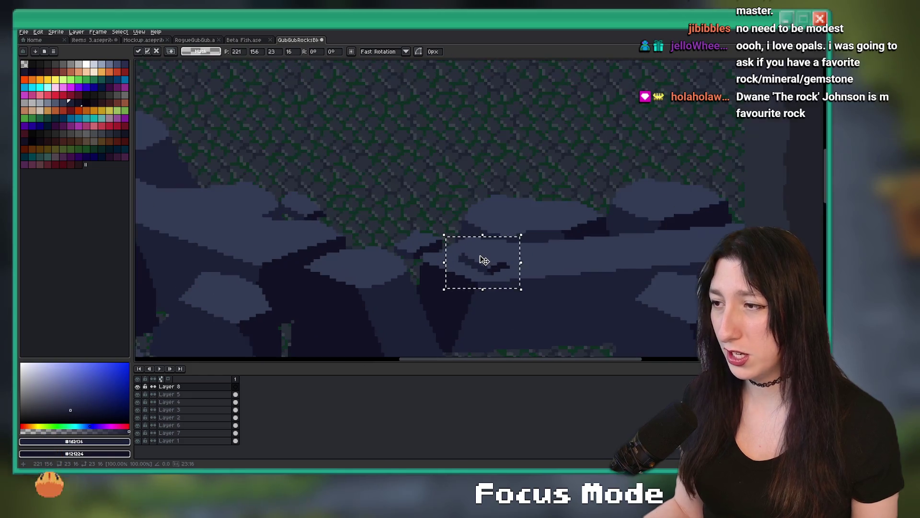
scroll(597, 264, down, 1)
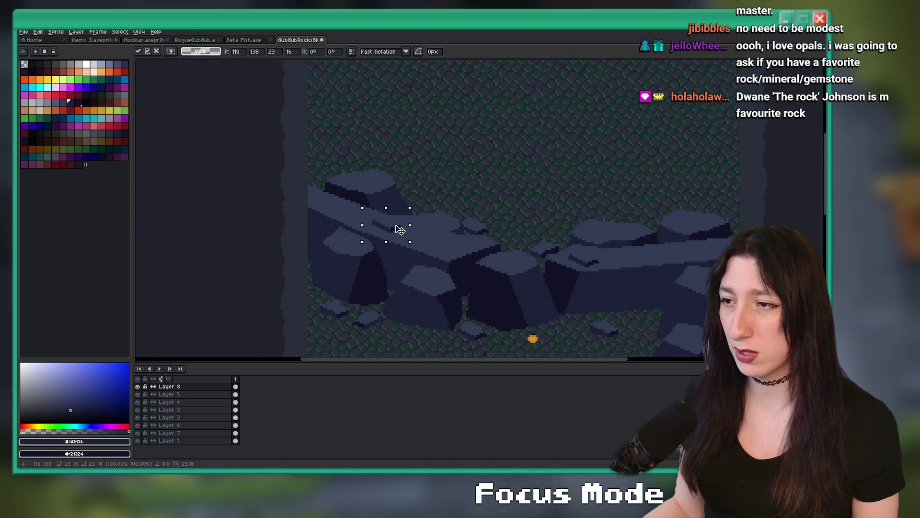
key(Return)
scroll(446, 187, right, 3)
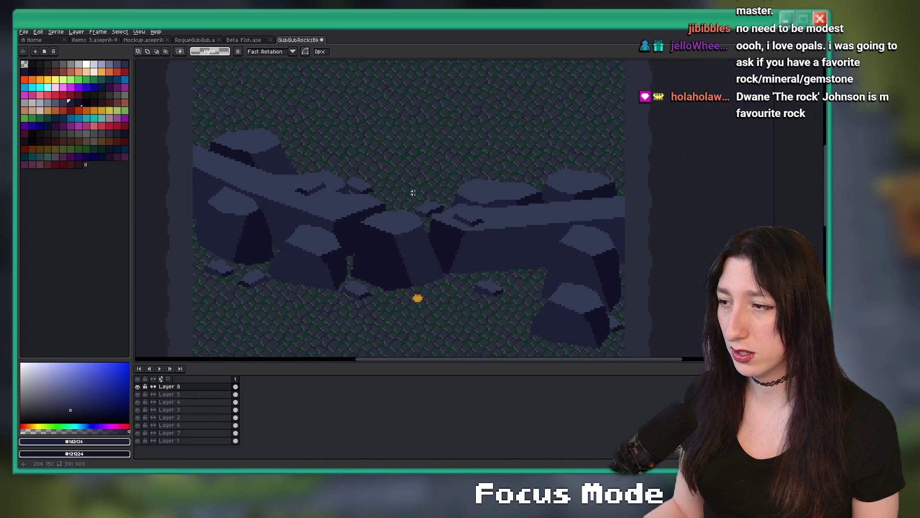
click(194, 433)
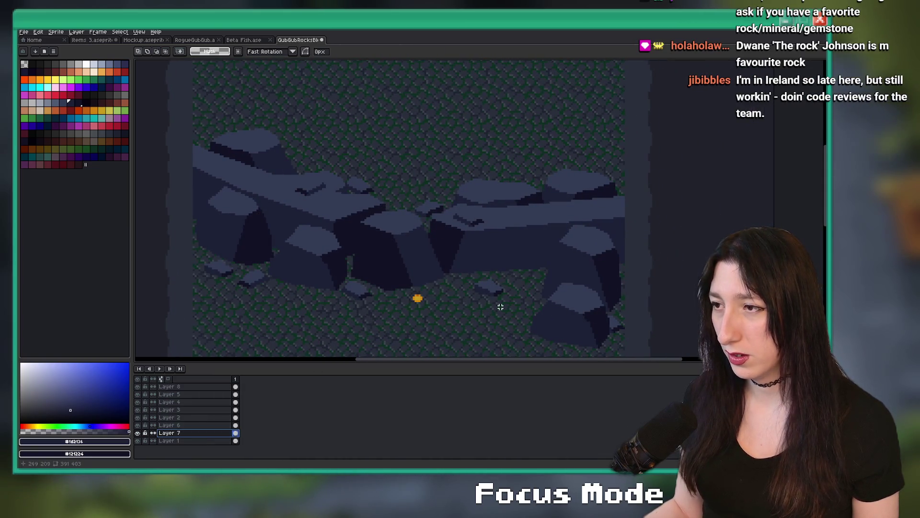
Move a small pebble from below the cliff upward, undoing one misplaced drop
scroll(387, 238, up, 1)
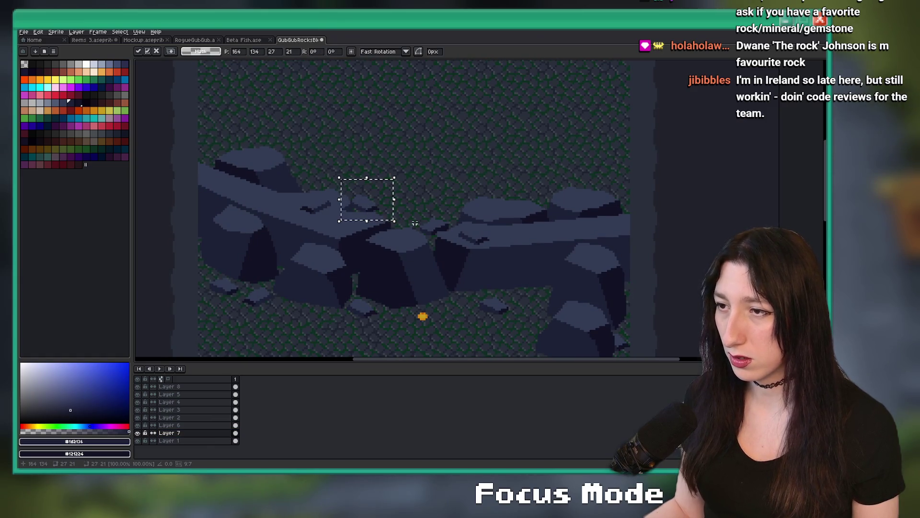
mouse_move(511, 315)
mouse_down()
mouse_move(475, 294)
mouse_move(417, 300)
mouse_move(395, 291)
mouse_move(474, 318)
mouse_move(554, 231)
mouse_move(638, 233)
mouse_up()
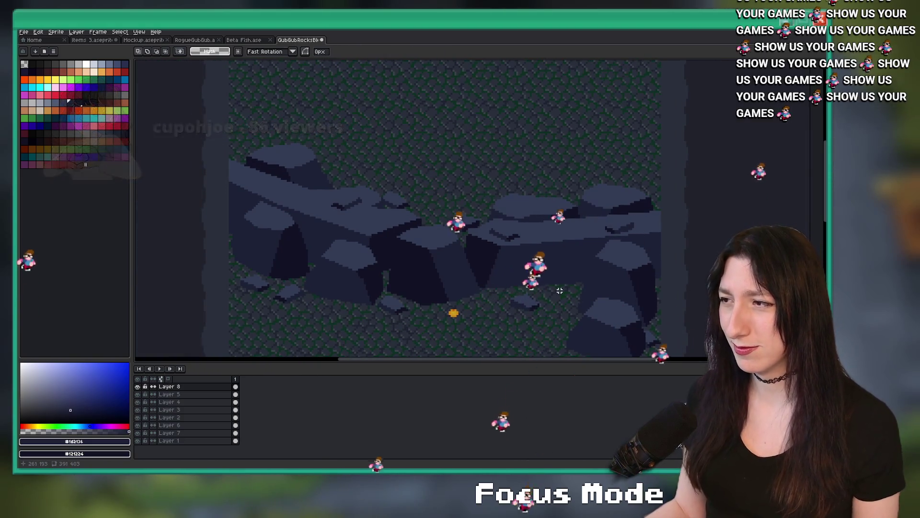
click(585, 277)
key(ctrl+z)
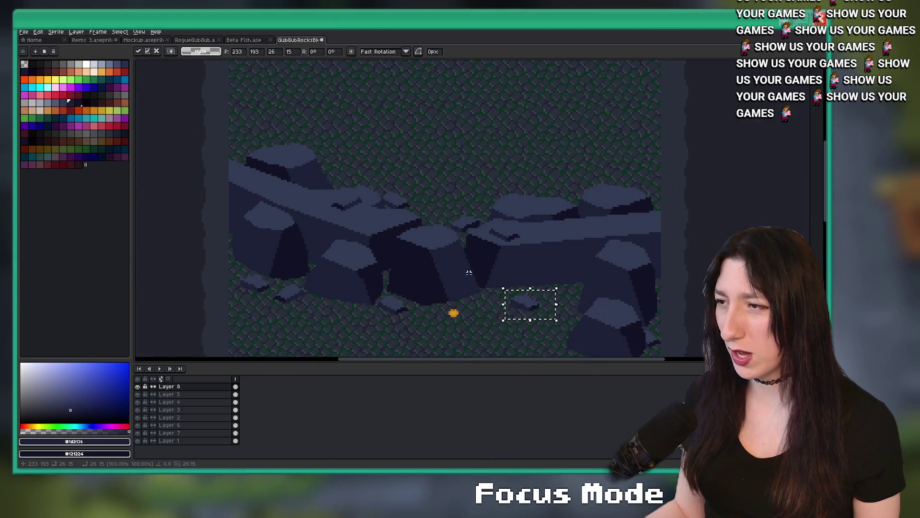
mouse_move(294, 197)
mouse_down()
mouse_move(292, 162)
mouse_move(497, 321)
mouse_move(591, 263)
mouse_move(631, 224)
mouse_move(615, 168)
mouse_up()
key(ctrl+d)
Bring the whole map into view and save the rock map file
scroll(575, 172, down, 3)
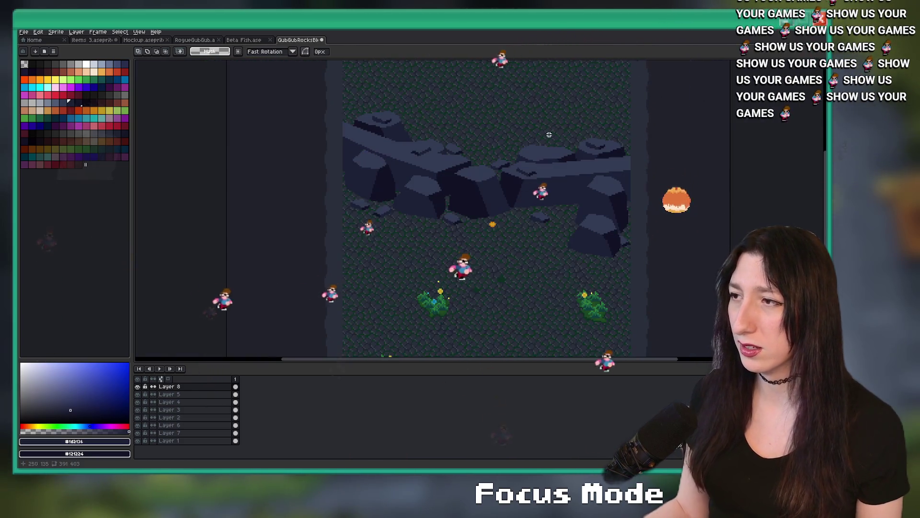
drag(535, 178, 527, 201)
key(ctrl+s)
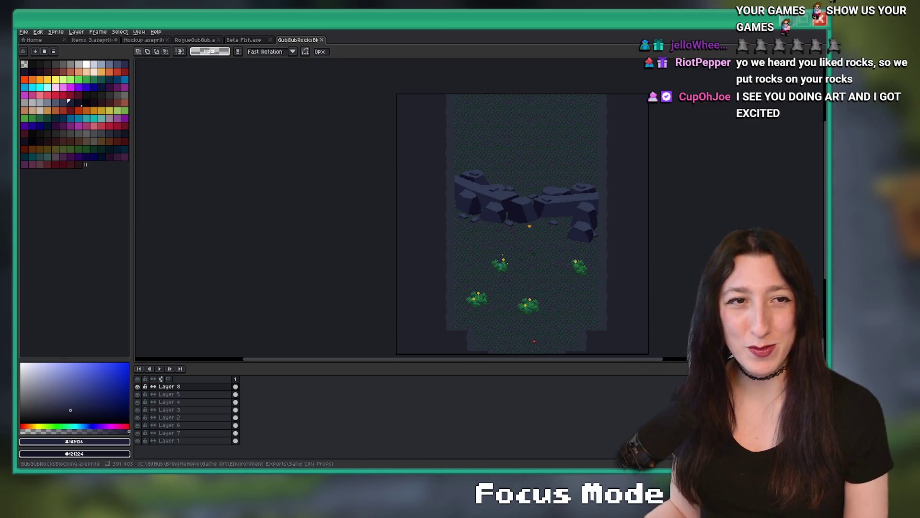
Save GubGubRocksBlocking.aseprite, test the game build, then close it with Escape
key(ctrl+s)
scroll(402, 218, up, 3)
scroll(402, 218, down, 2)
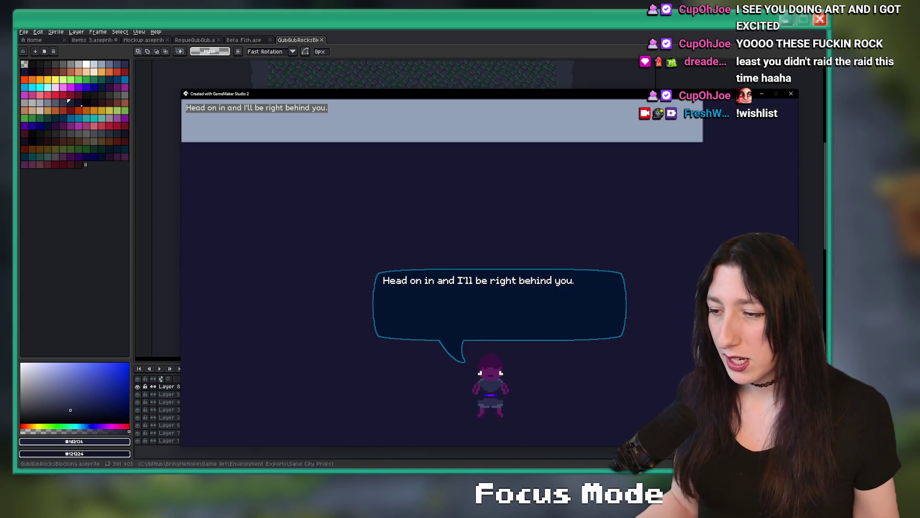
key(Escape)
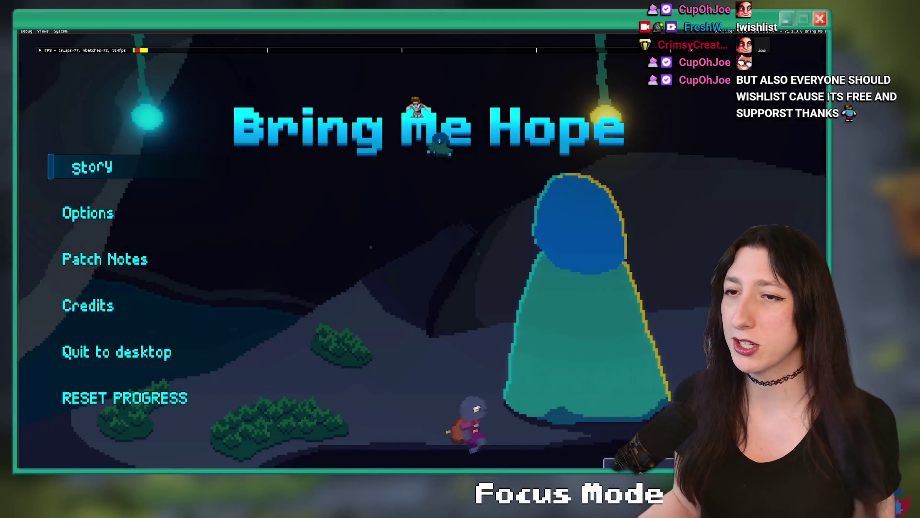
Start Story mode, warp to rm_sandcity_1 via the debug console, and walk onward
click(115, 172)
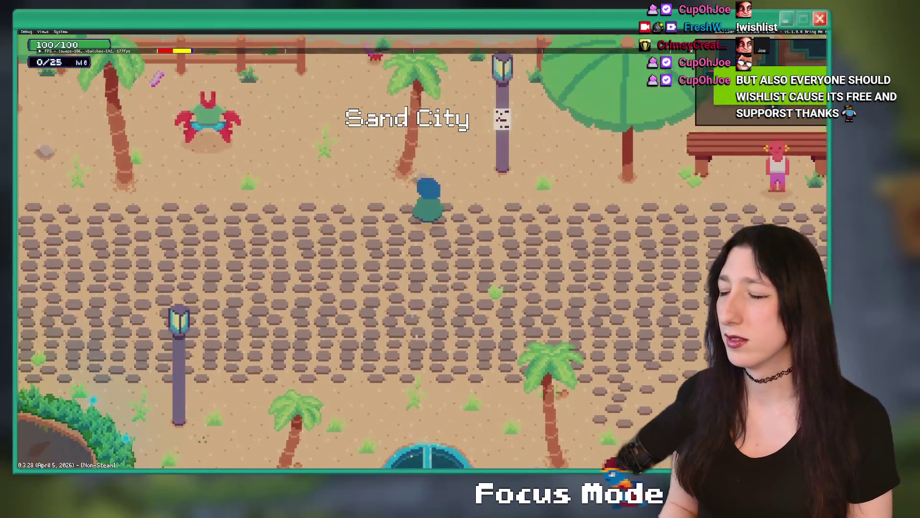
key(grave)
key(Return)
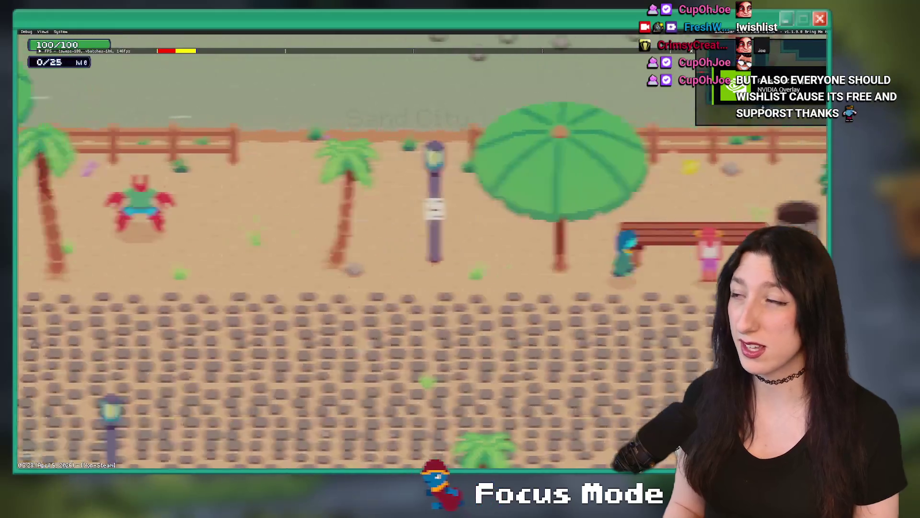
key(a)
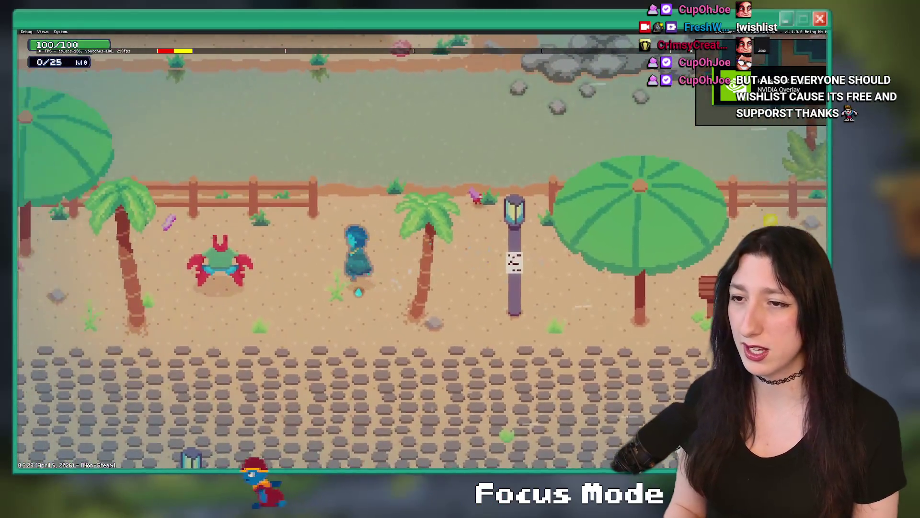
key(d)
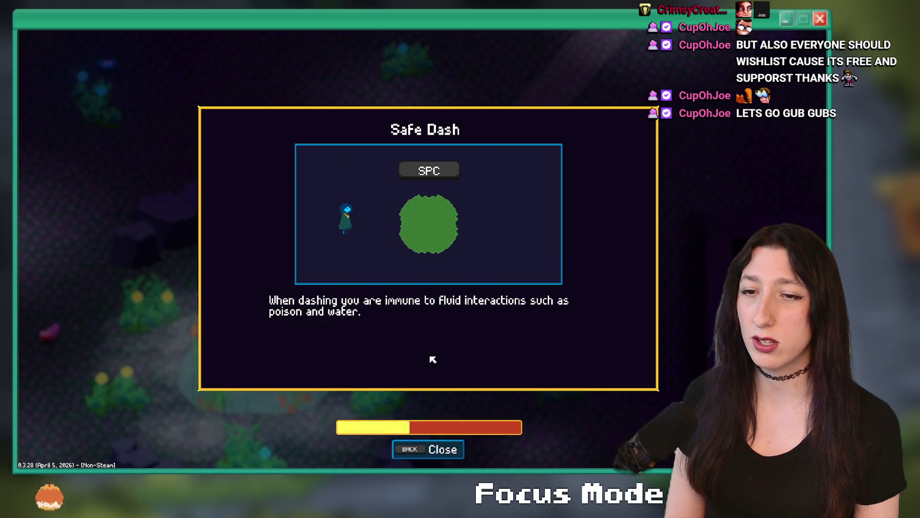
Dismiss the Safe Dash tip and explore north to the pond, then back south
key(BackSpace)
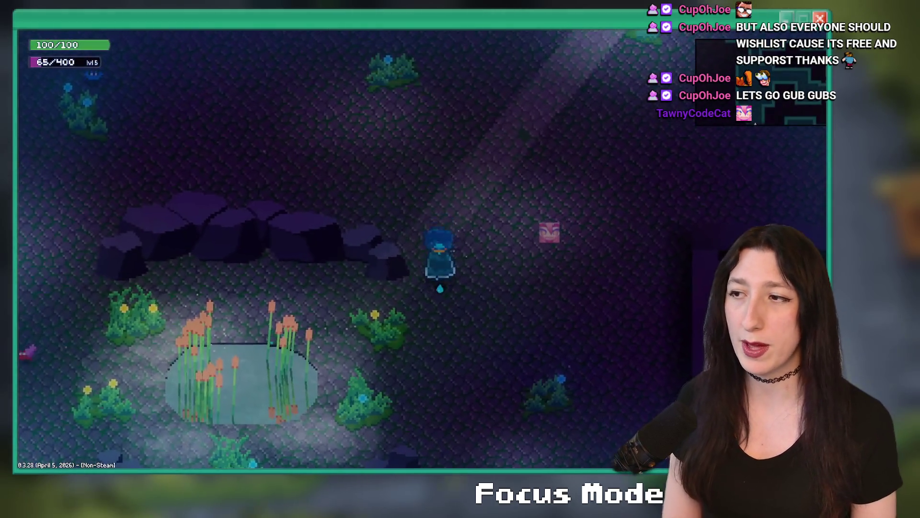
key(w)
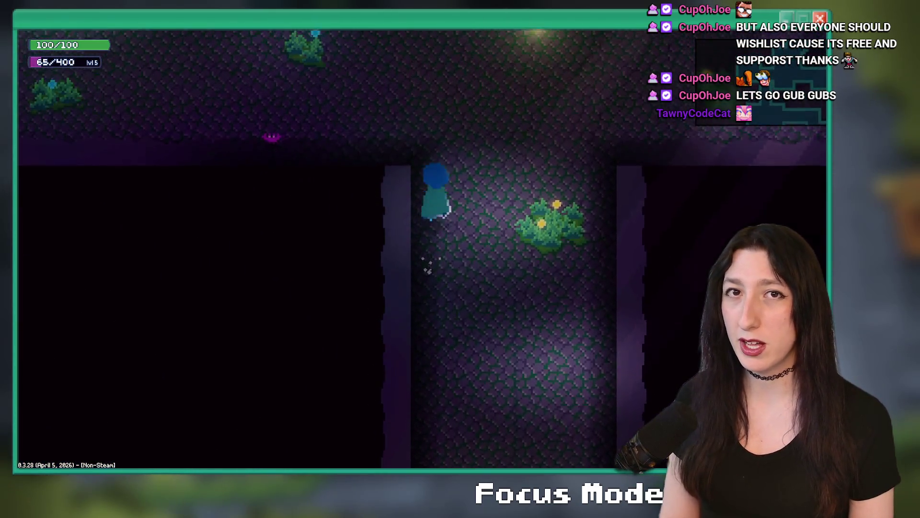
key(w)
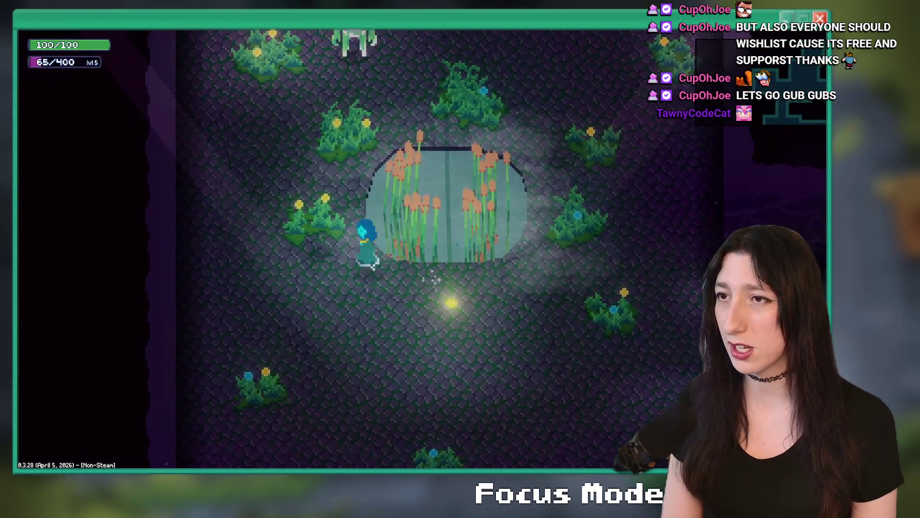
key(w)
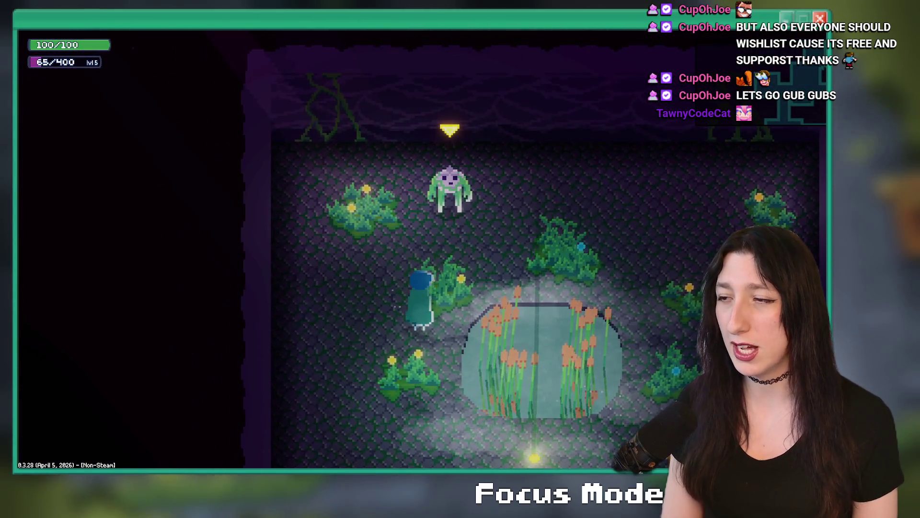
key(s)
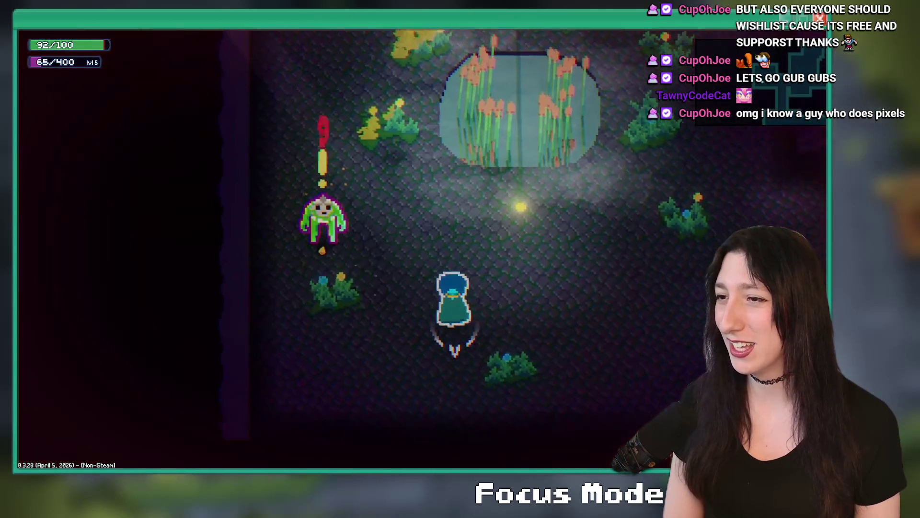
key(s)
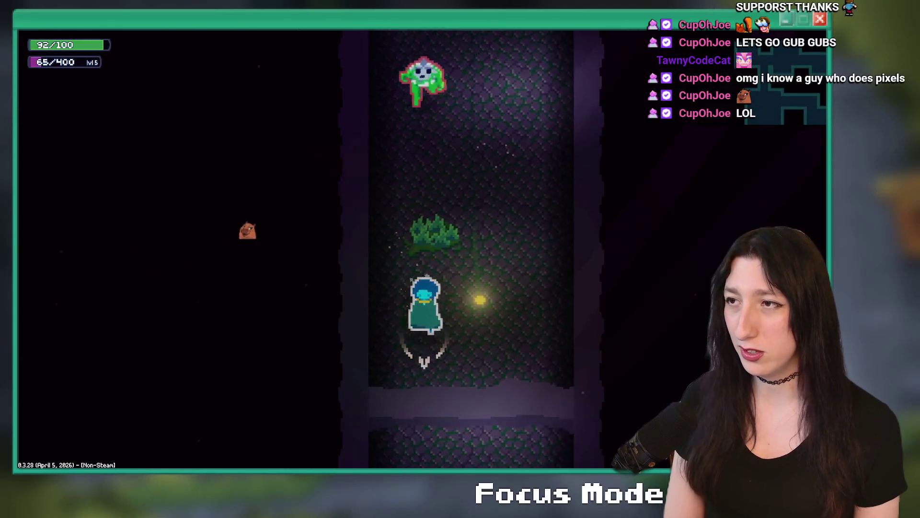
key(s)
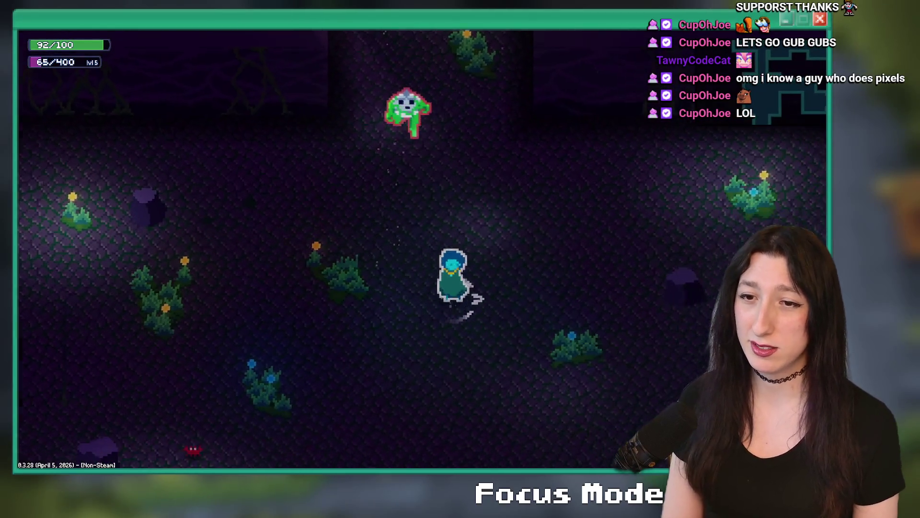
key(a)
key(w)
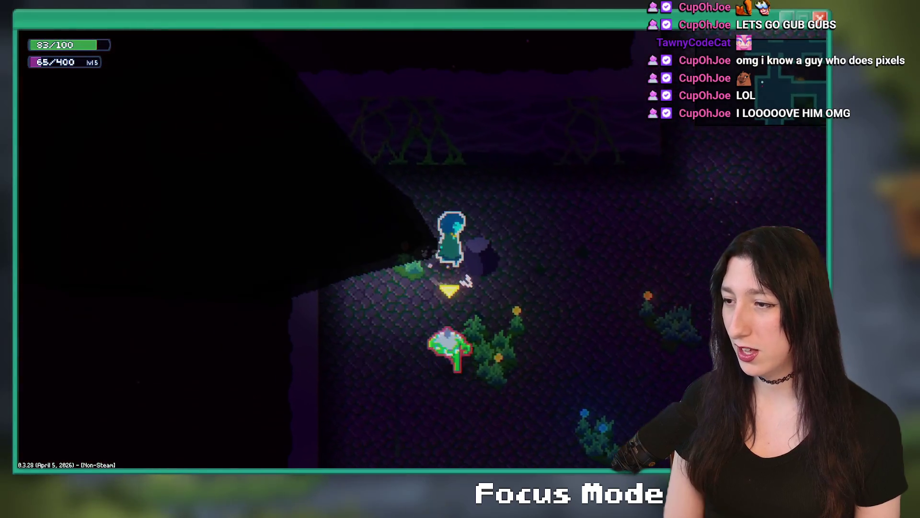
Walk and dash the character south-east through the cave below the rock wall
key(s)
key(d)
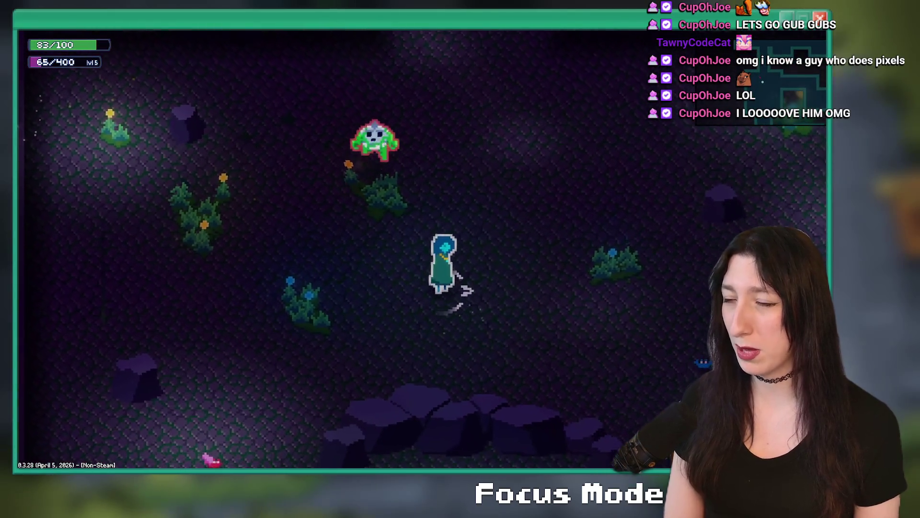
key(d)
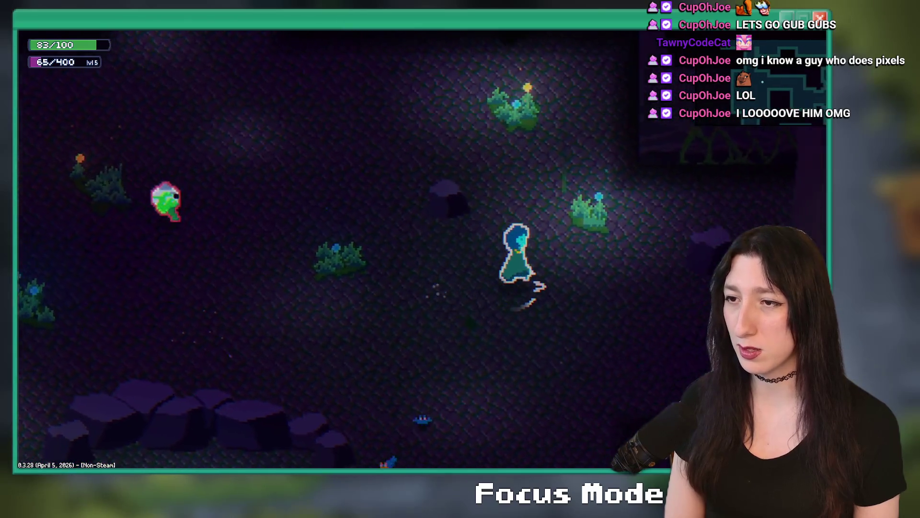
key(d)
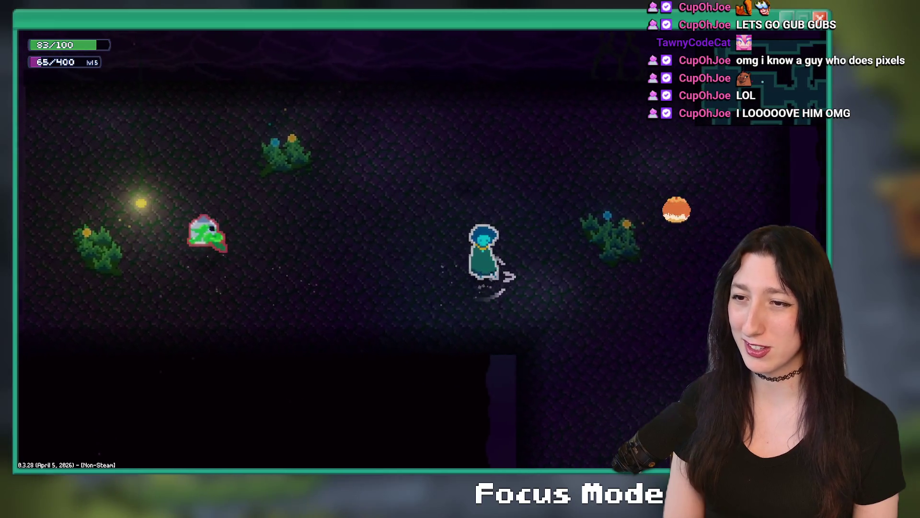
key(s)
key(d)
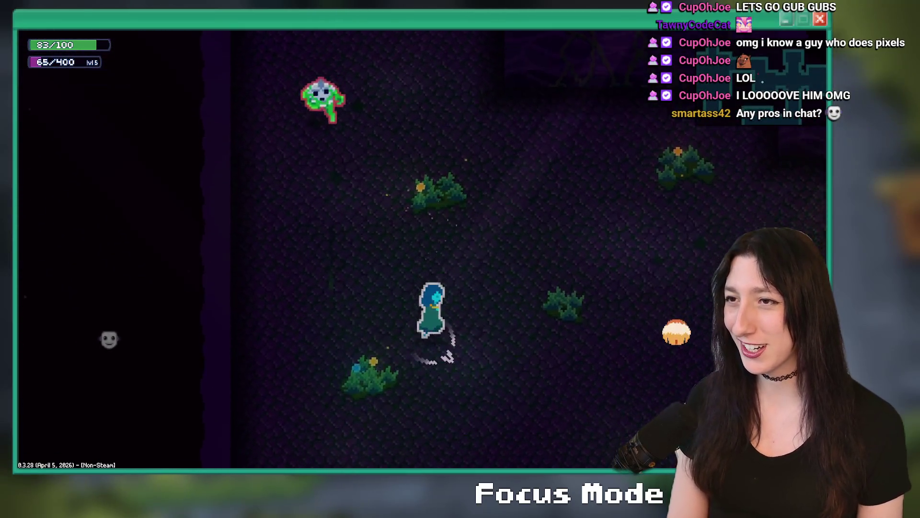
key(a)
key(w)
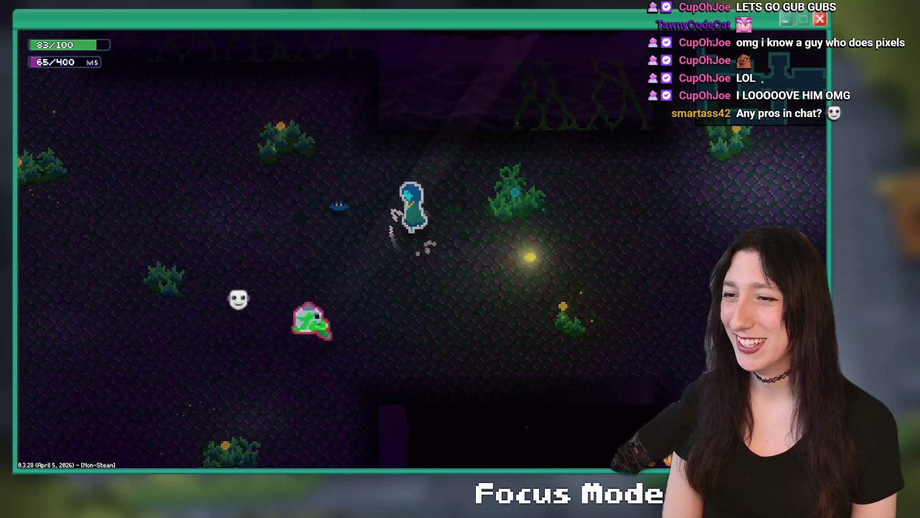
key(s)
key(d)
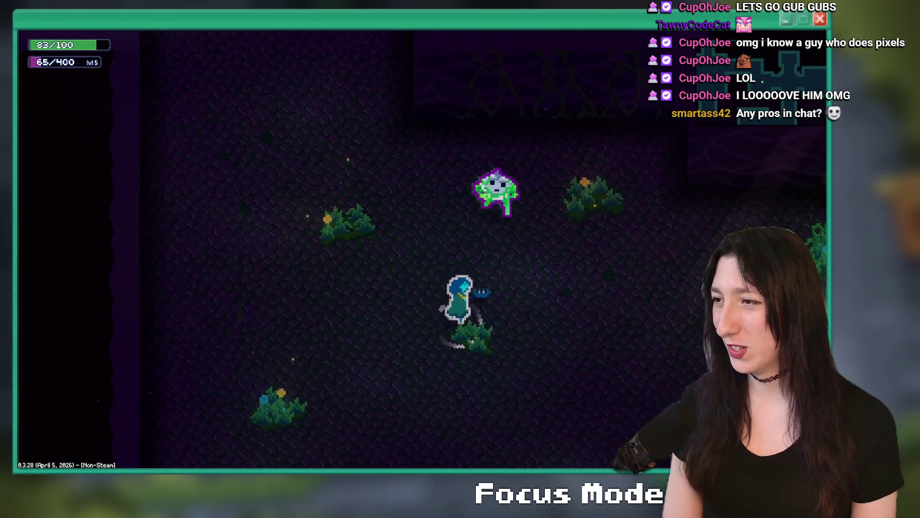
key(d)
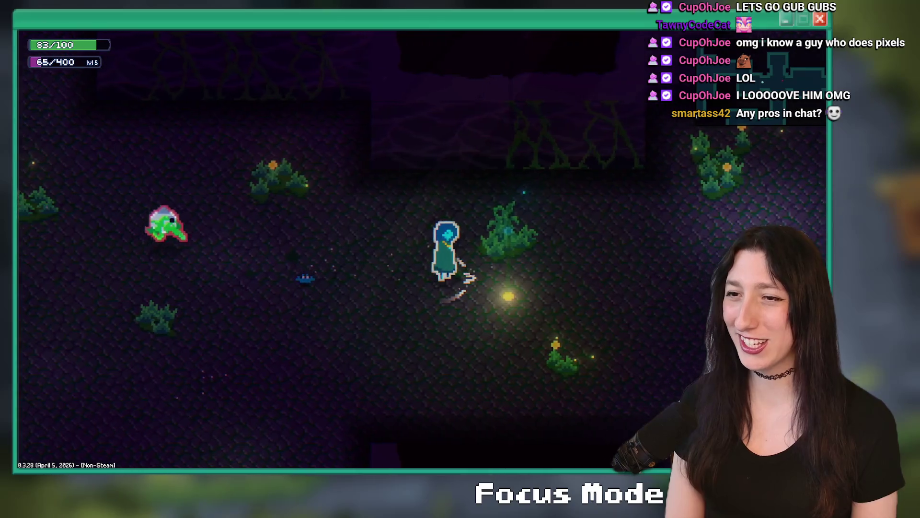
Defeat the surrounding creatures to reach 125/400 XP, then open the inventory screen
key(d)
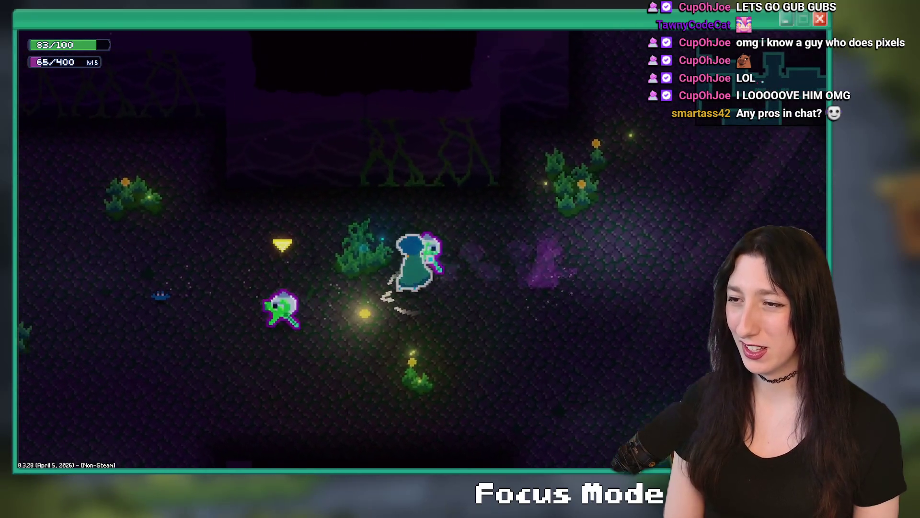
key(d)
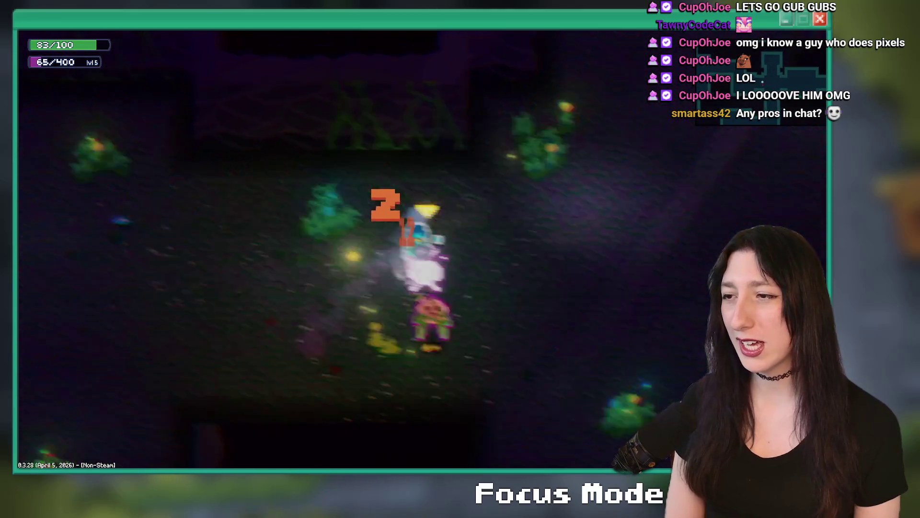
key(d)
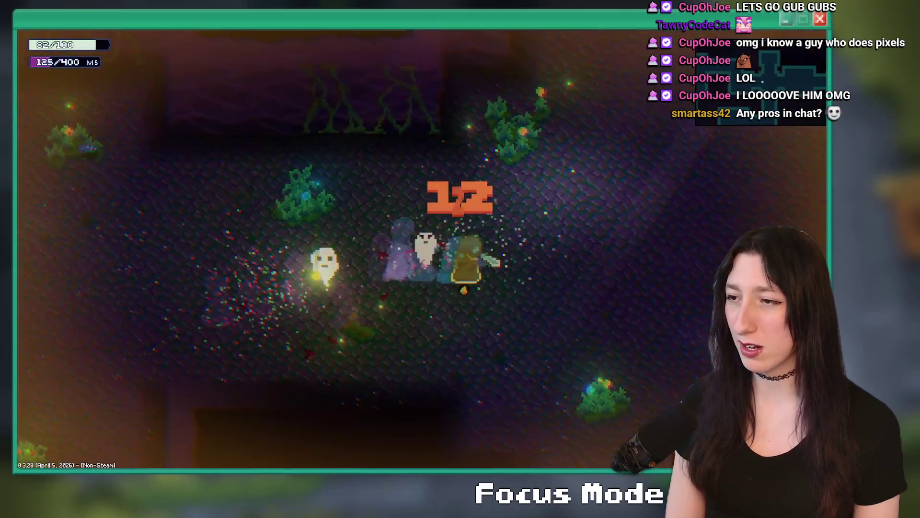
key(w)
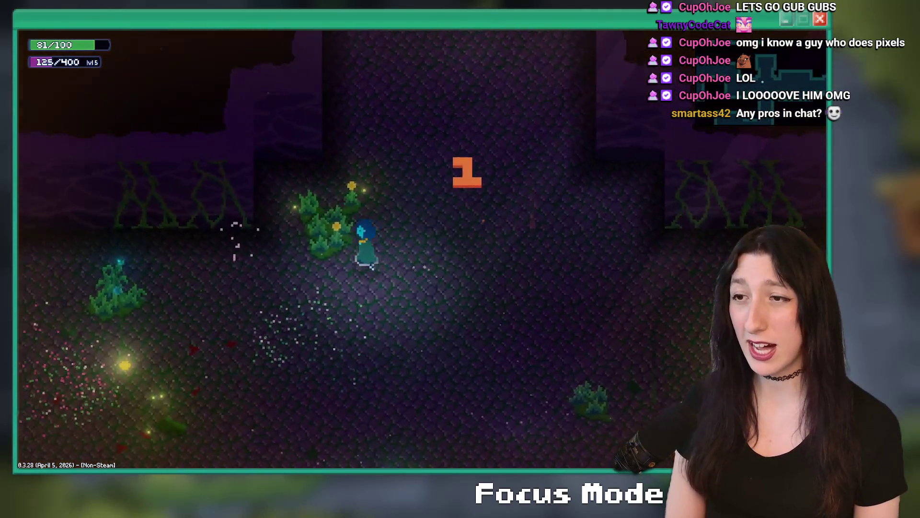
key(s)
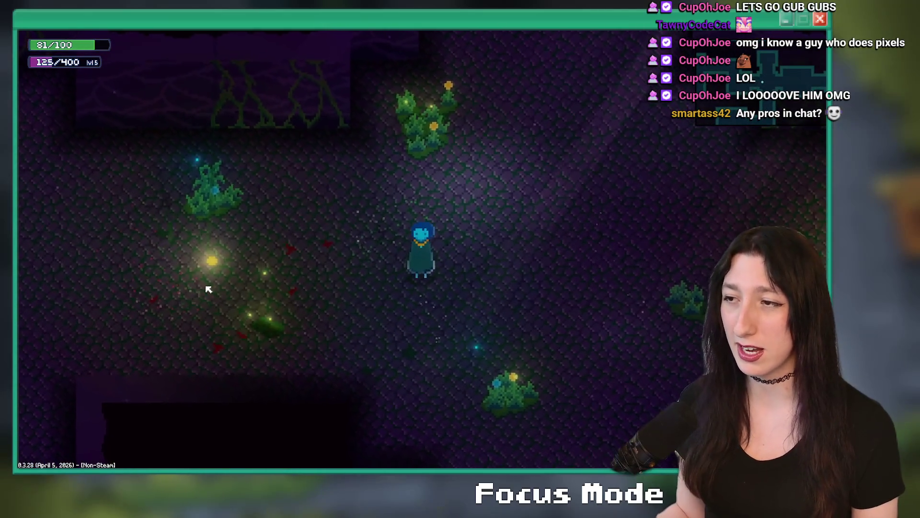
key(Tab)
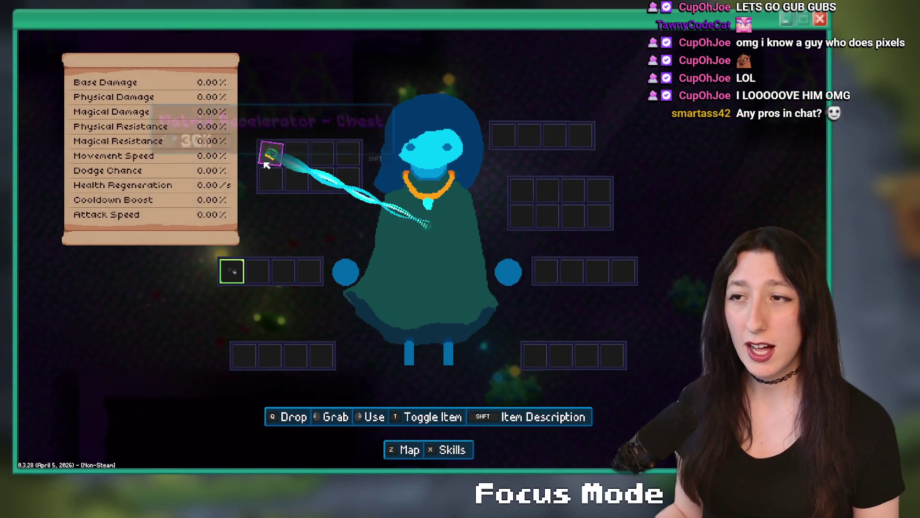
key(x)
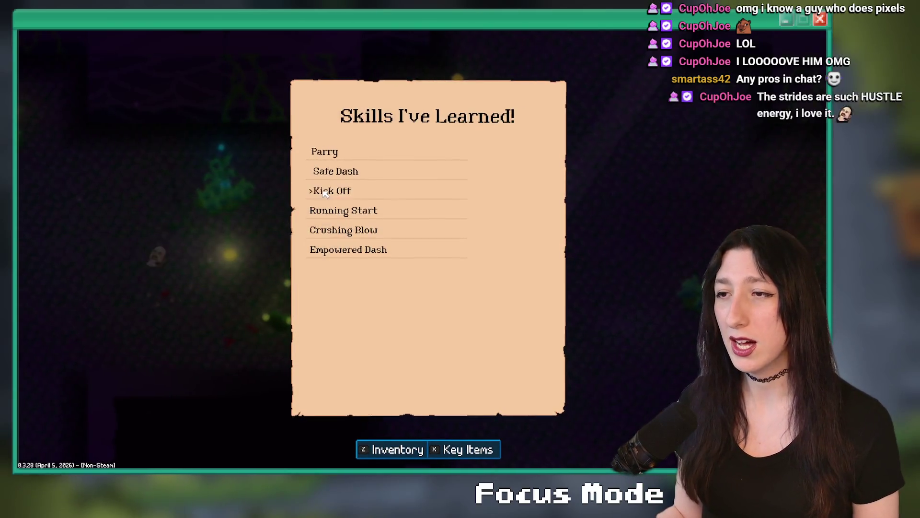
click(321, 250)
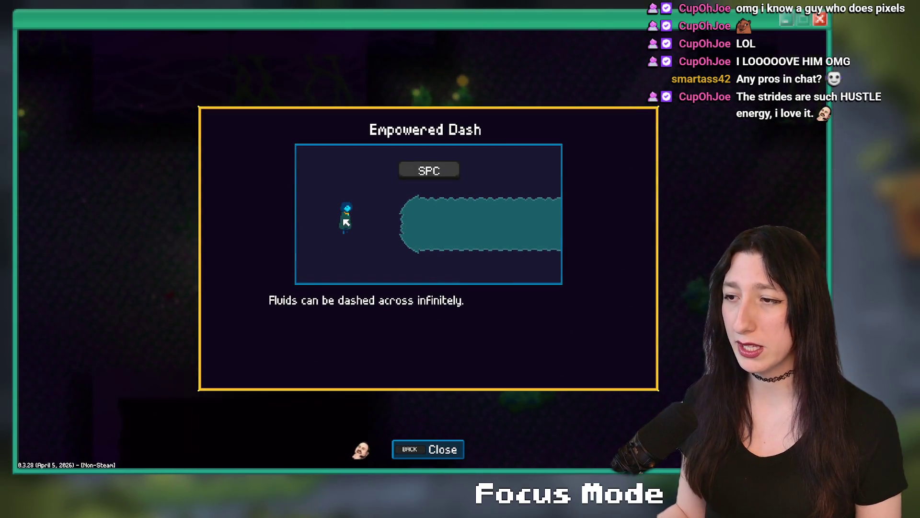
key(BackSpace)
key(x)
key(x)
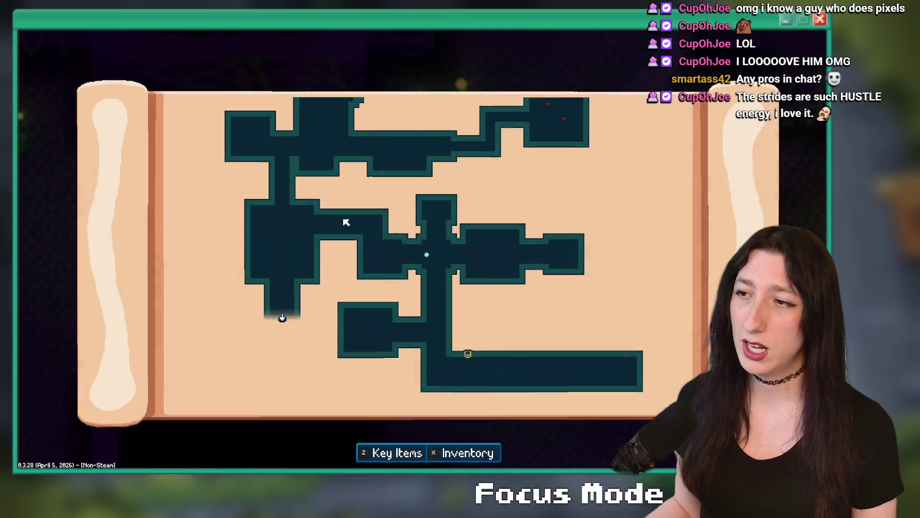
key(Escape)
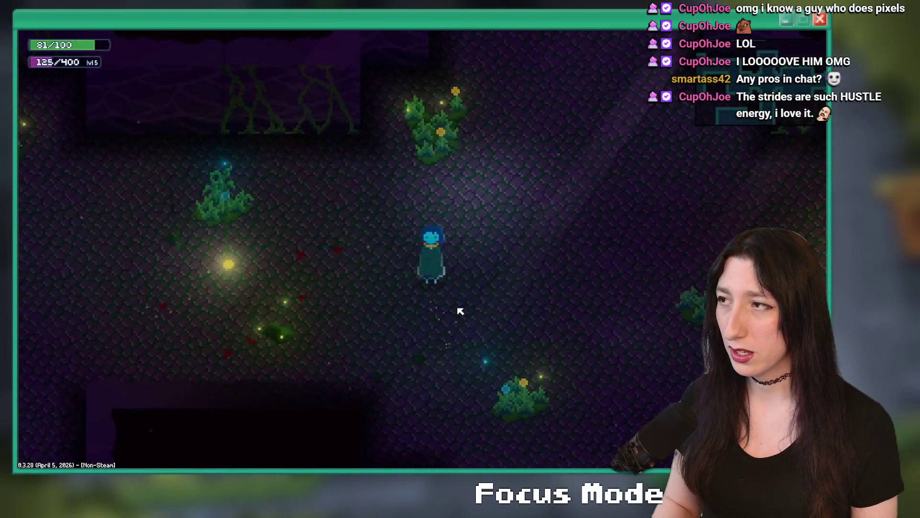
Walk the character south down the narrow corridor into the larger lit room
key(s)
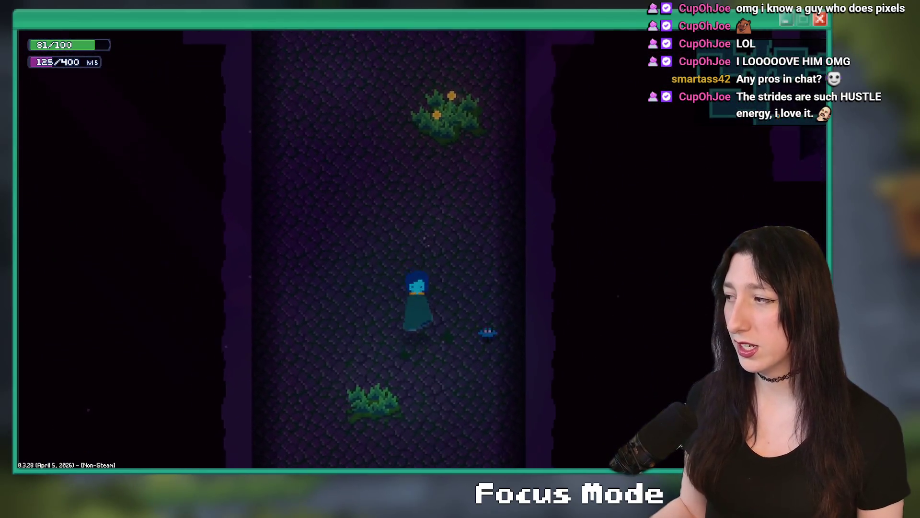
key(s)
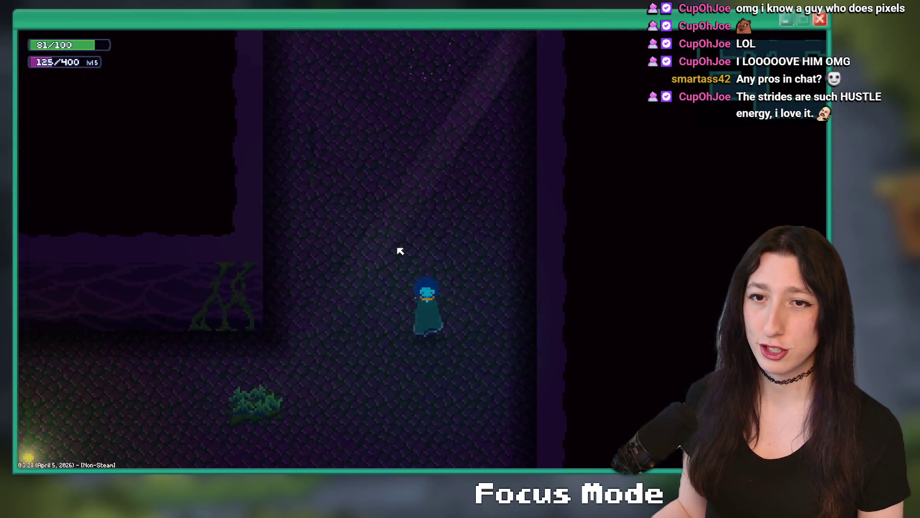
key(s)
key(a)
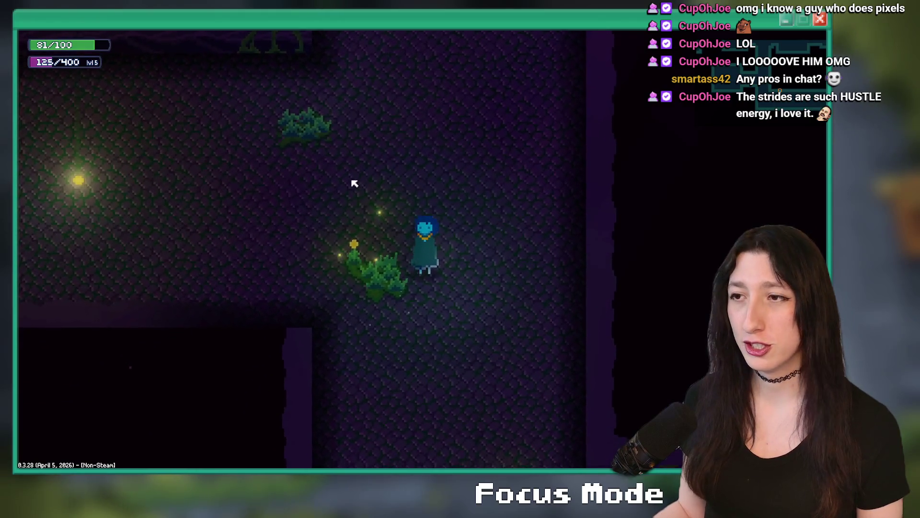
key(s)
key(d)
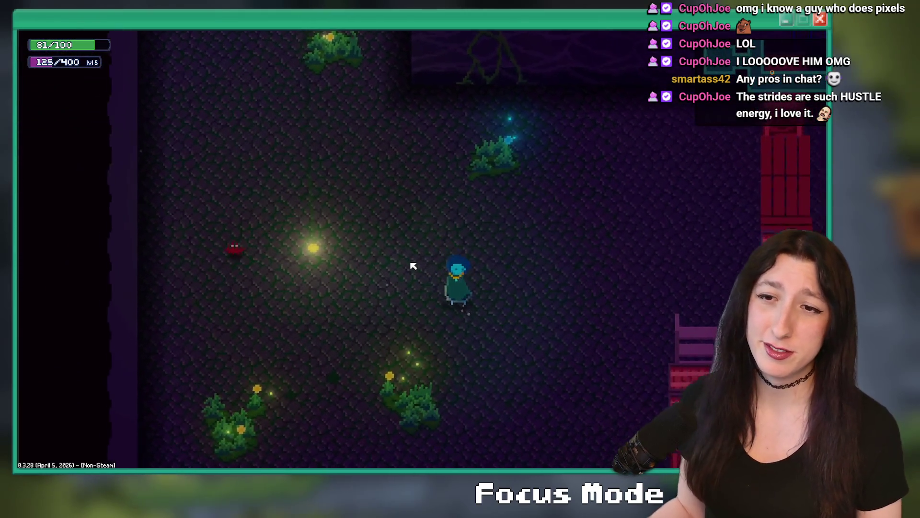
key(w)
key(a)
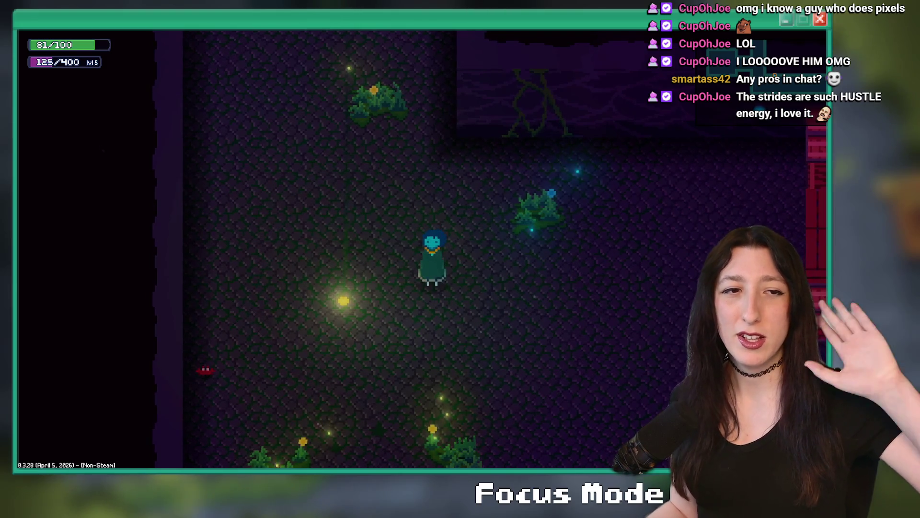
Turn the character to face down, up, and down again
key(s)
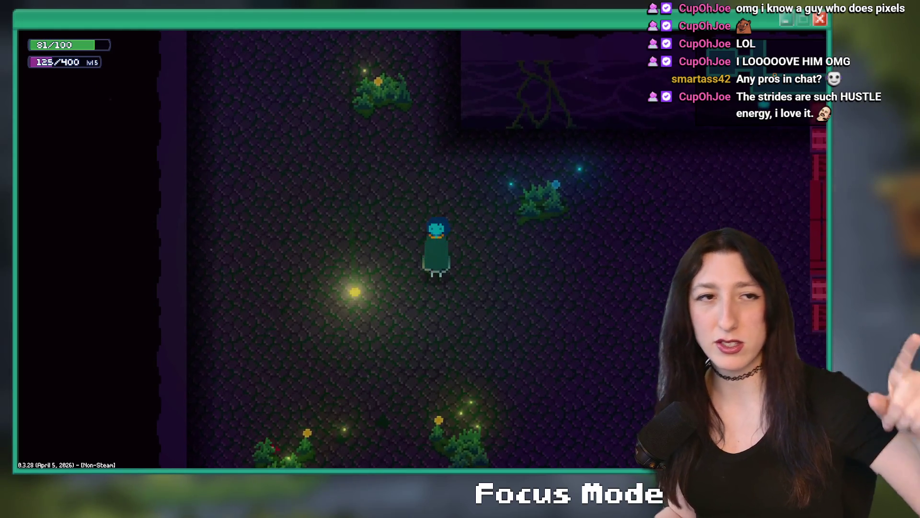
key(w)
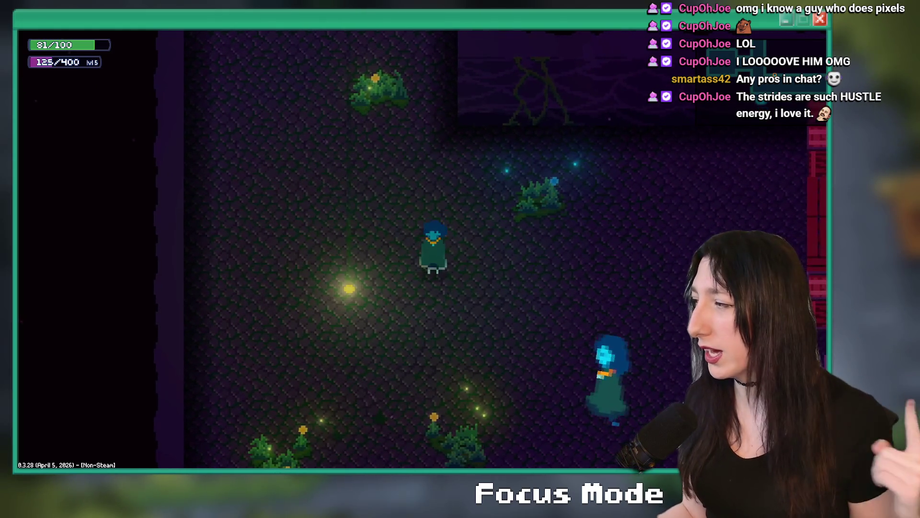
key(s)
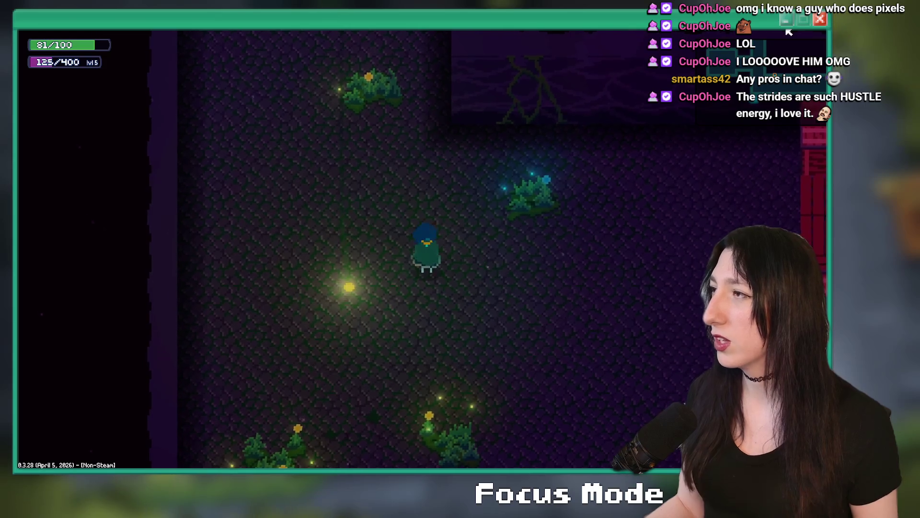
Close the running game window and switch to the Bring Me Hope Steam page
click(820, 19)
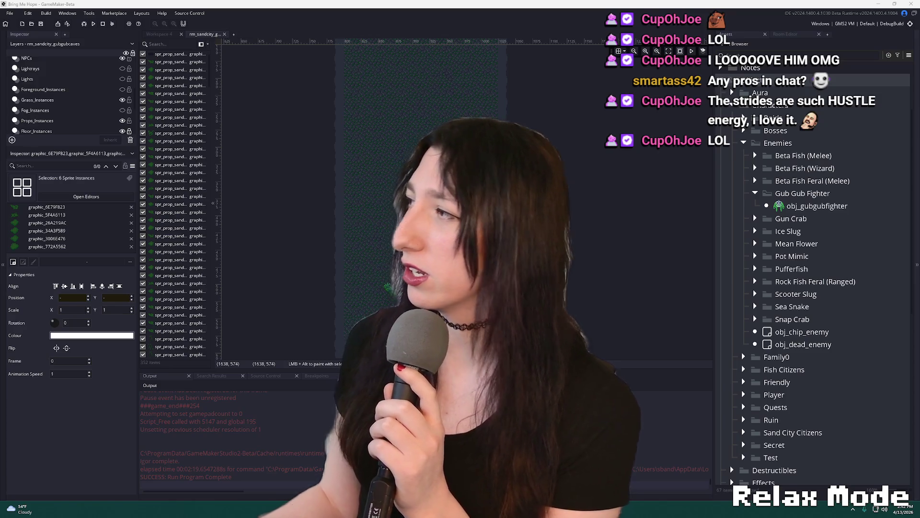
key(alt+Tab)
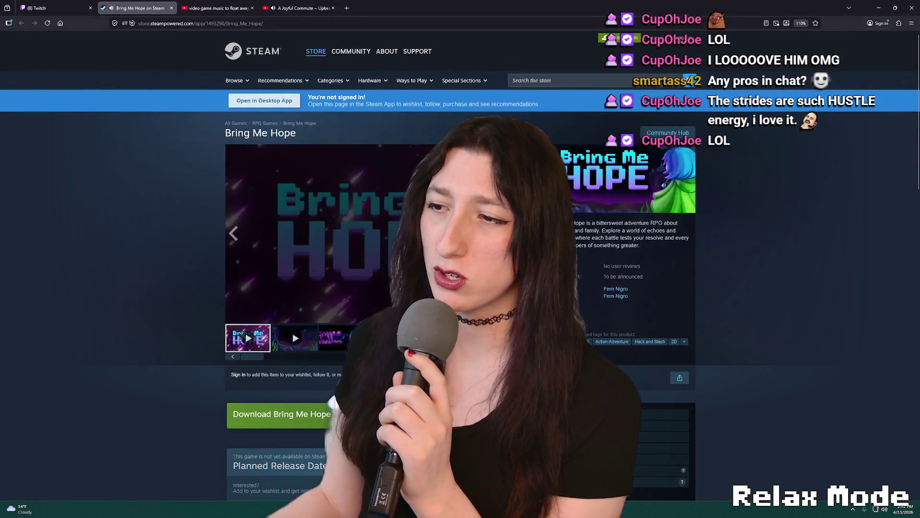
Play the Bring Me Hope trailer full screen on the Steam store page
double_click(288, 234)
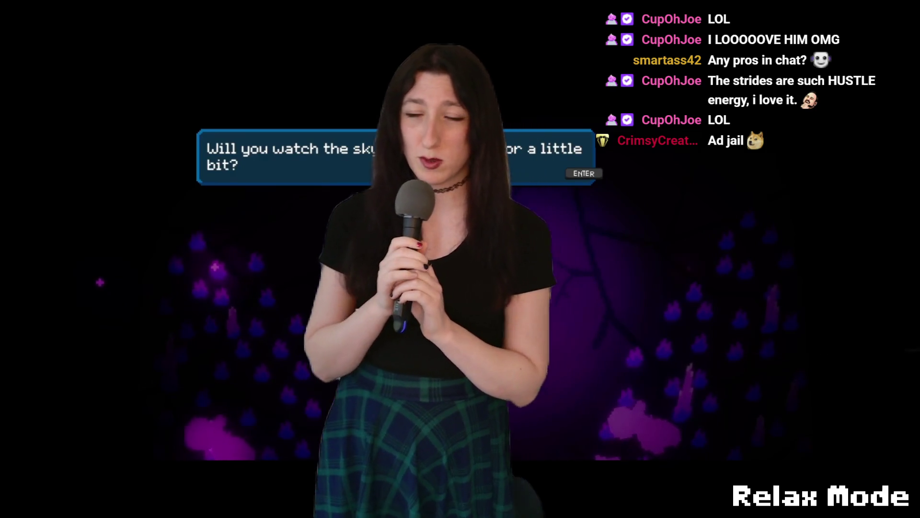
Keep the trailer playing past the sky-watching dialogue to the Sentient Dummy fight
key(Return)
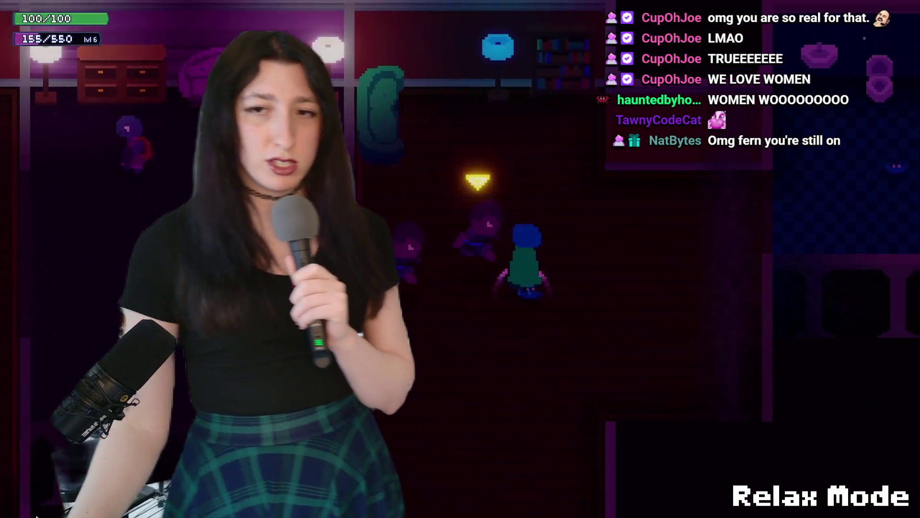
Let the trailer run through the beach dialogue to its closing title card
mouse_move(460, 258)
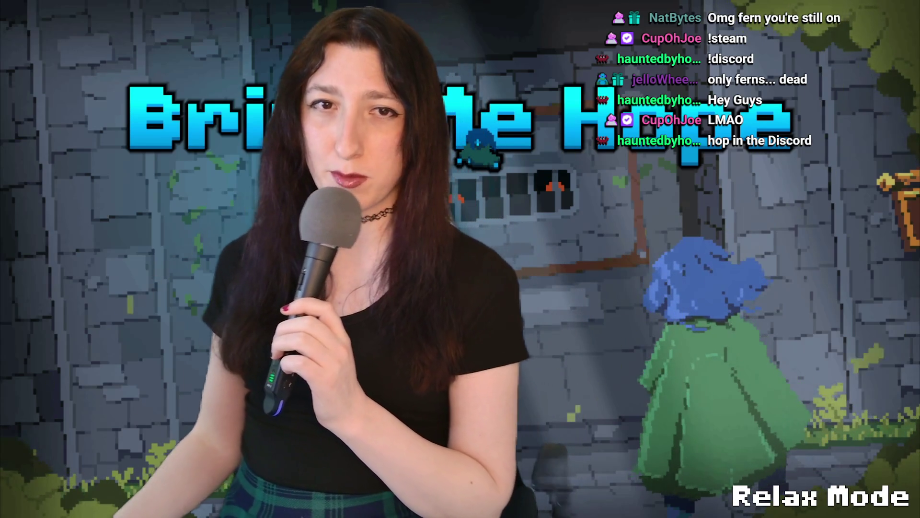
Watch the Bring Me Hope trailer full screen, then return to GameMaker's Gub Gub Caves room
key(f)
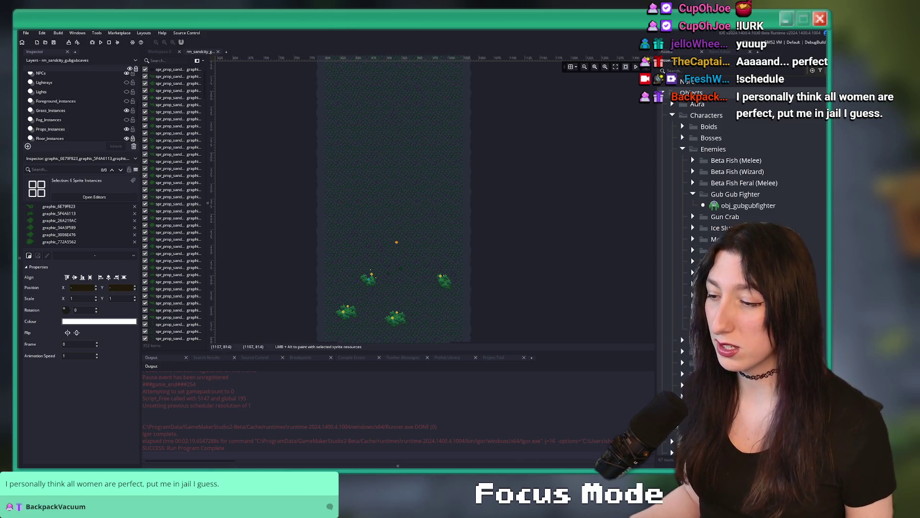
Switch from the GameMaker room editor to the GubGubRocks sprite in Aseprite
mouse_move(493, 467)
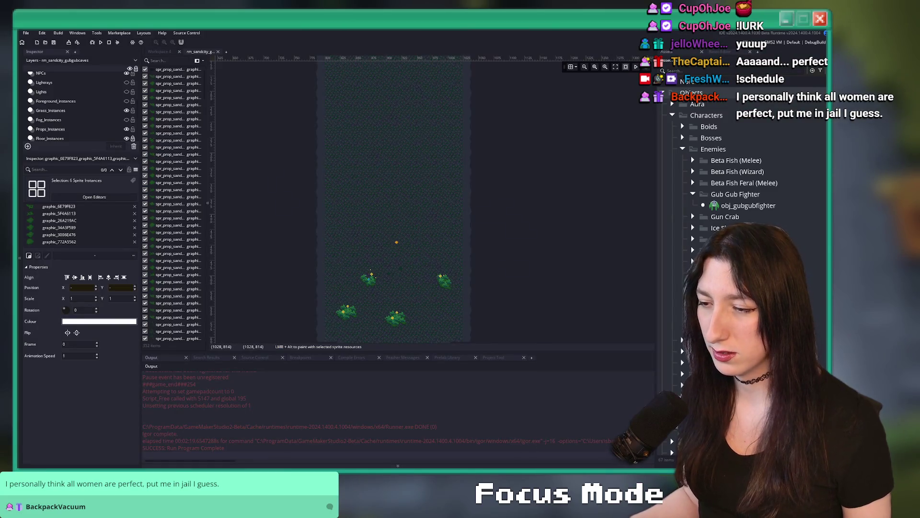
key(alt+Tab)
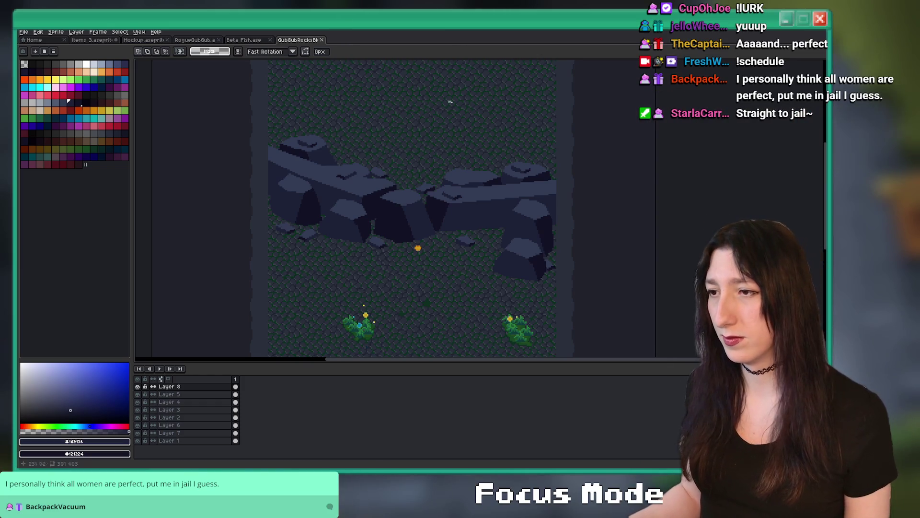
Recentre the sprite and add a second animation frame with Alt+N
drag(375, 196, 360, 209)
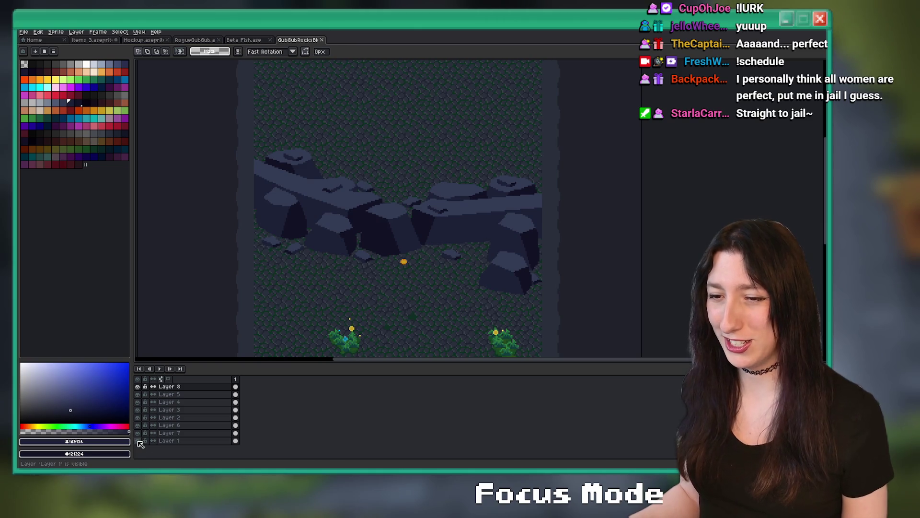
click(138, 441)
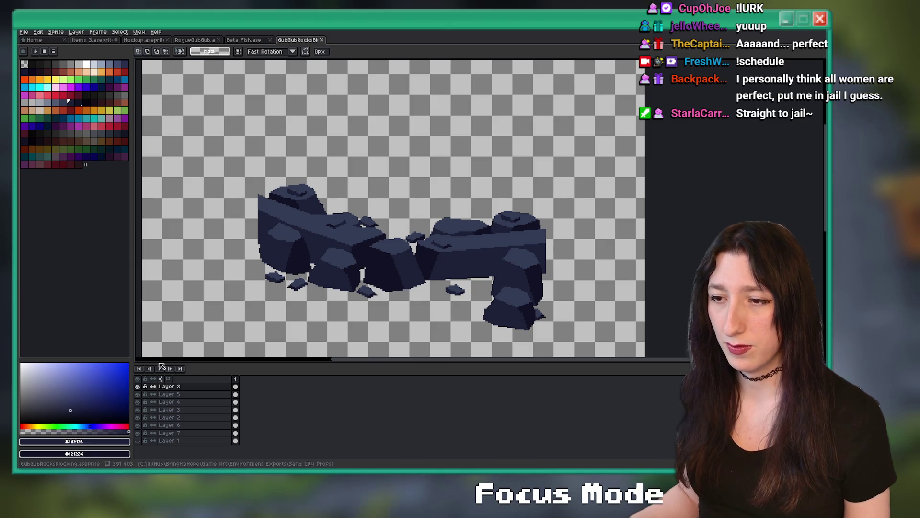
key(alt+n)
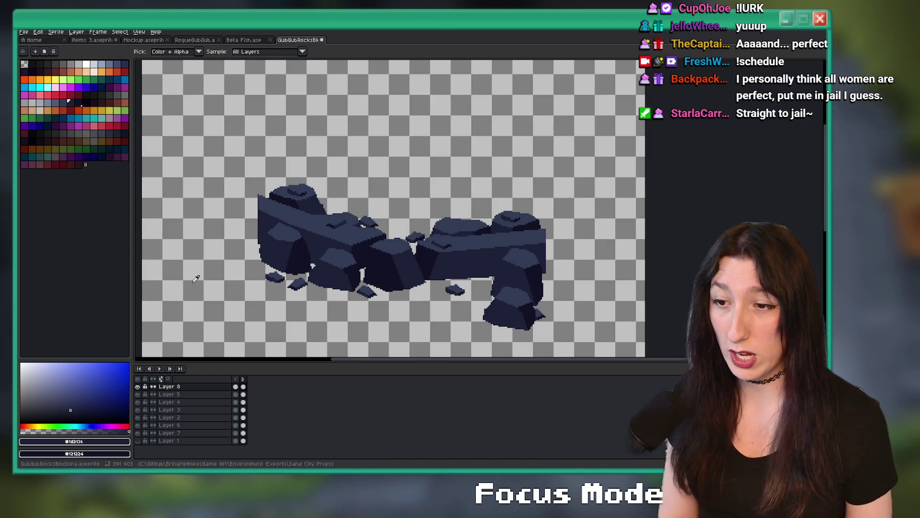
Show only Layer 1 and Layer 8 so the small stones sit alone on mossy ground, then select them
click(138, 440)
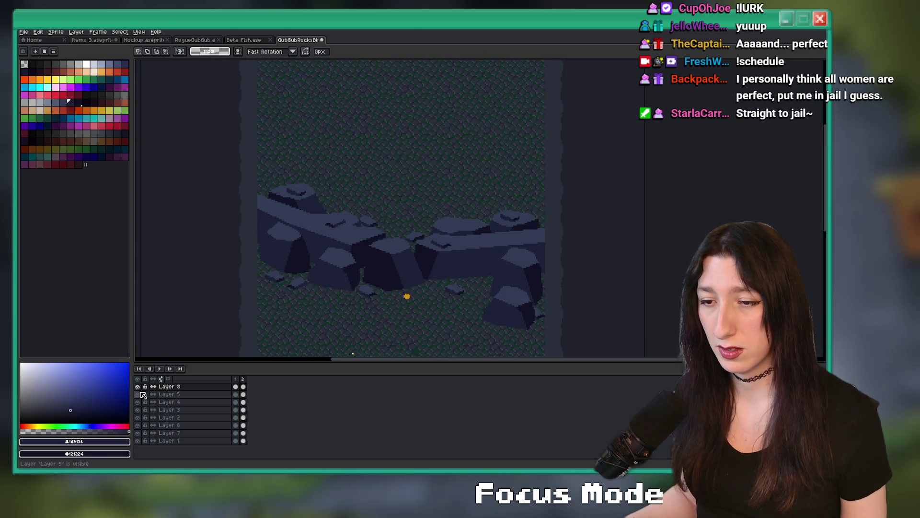
click(138, 386)
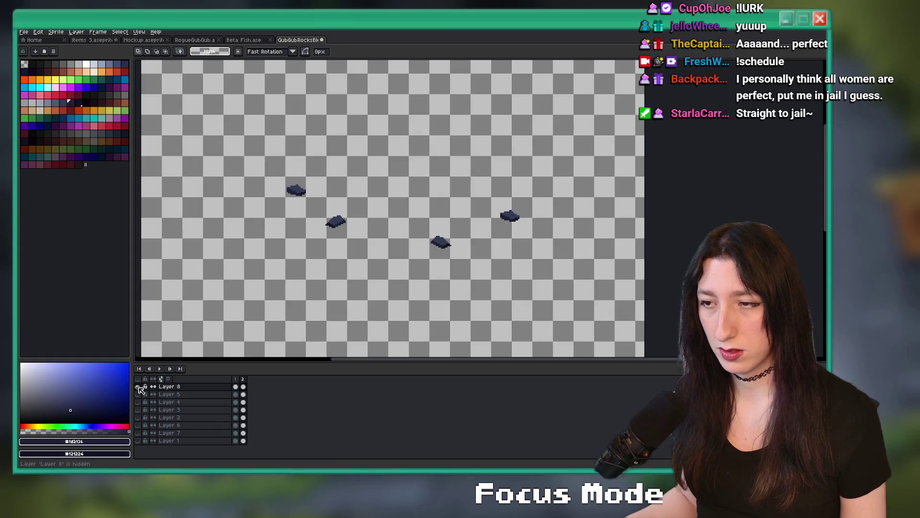
click(138, 387)
click(169, 387)
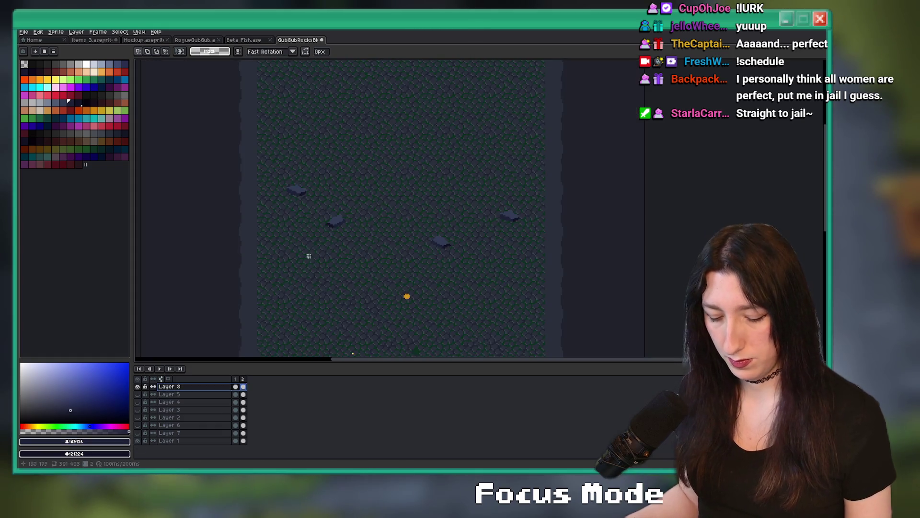
drag(276, 153, 558, 277)
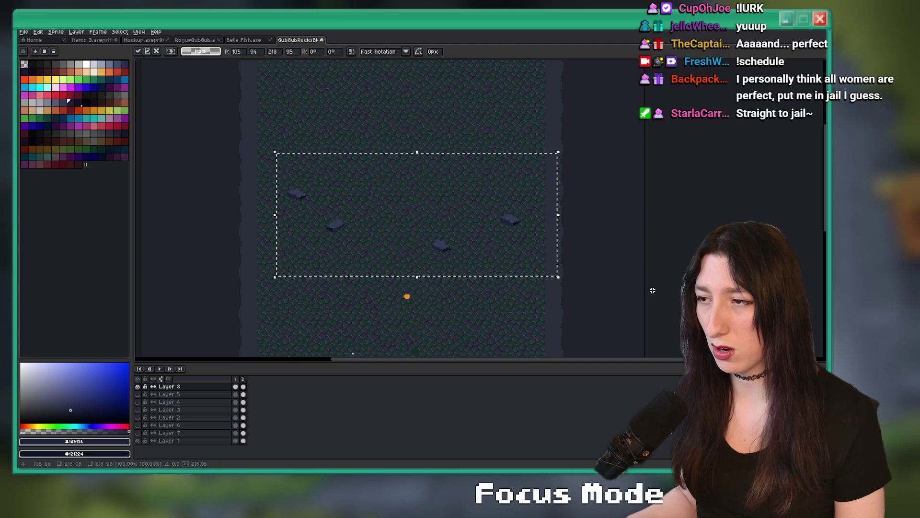
Move three stones: the lower-right one up-left, the upper-left one down, the right one up-left
click(499, 277)
mouse_move(452, 273)
mouse_down()
mouse_move(411, 231)
mouse_move(412, 219)
mouse_up()
mouse_move(338, 218)
mouse_down()
mouse_move(271, 173)
mouse_move(290, 235)
mouse_up()
mouse_move(482, 208)
mouse_down()
mouse_move(535, 244)
mouse_move(315, 200)
mouse_up()
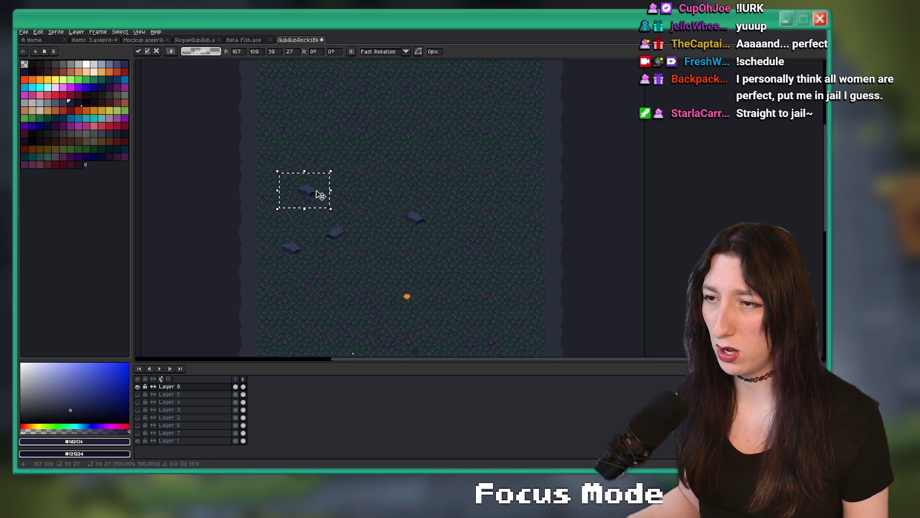
drag(497, 252, 502, 236)
click(444, 292)
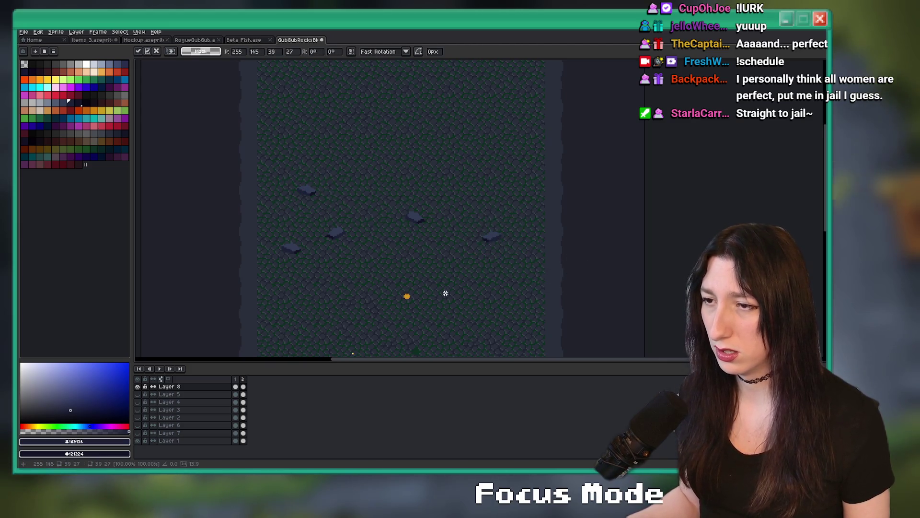
Move the middle-left stone down and over to the right
drag(405, 259, 299, 204)
mouse_move(348, 241)
mouse_down()
mouse_move(472, 293)
mouse_move(460, 265)
mouse_up()
drag(403, 261, 506, 268)
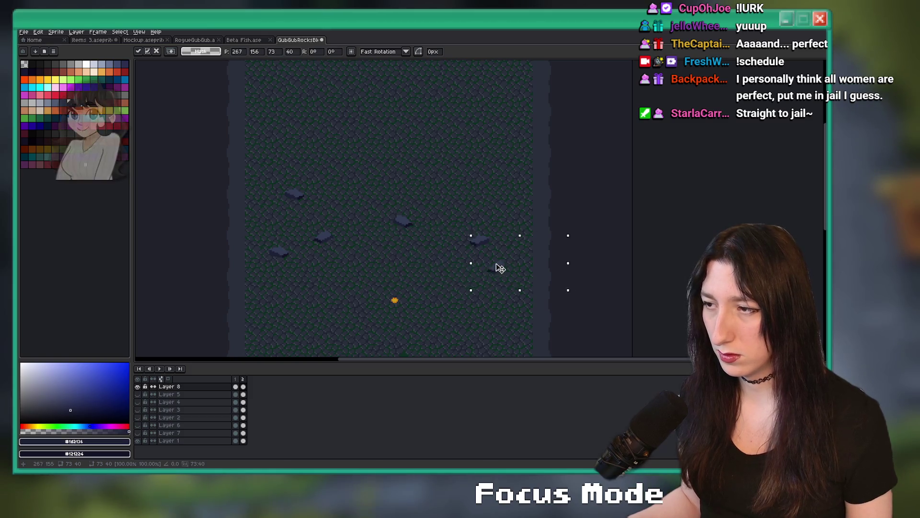
click(478, 189)
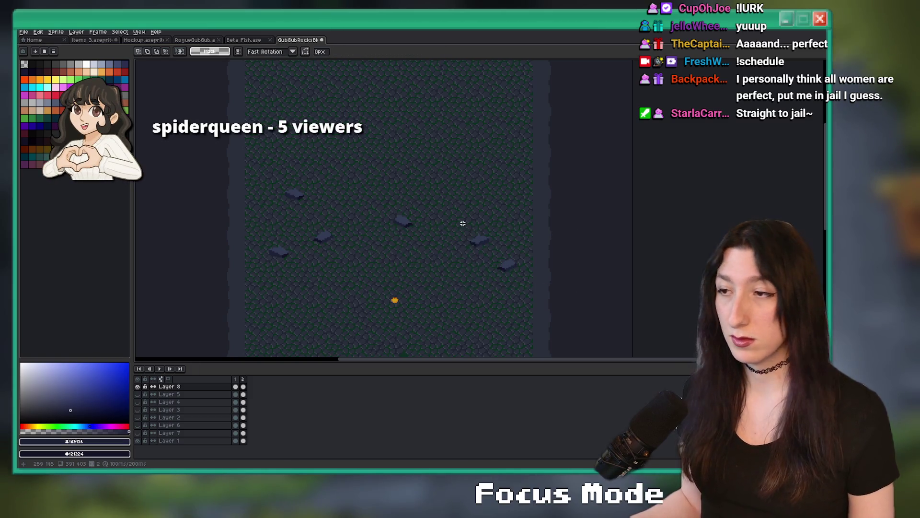
Shift the middle stone down-left and place a duplicated stone elsewhere on the ground
scroll(462, 218, down, 1)
scroll(462, 218, up, 3)
drag(400, 176, 480, 236)
scroll(479, 236, down, 2)
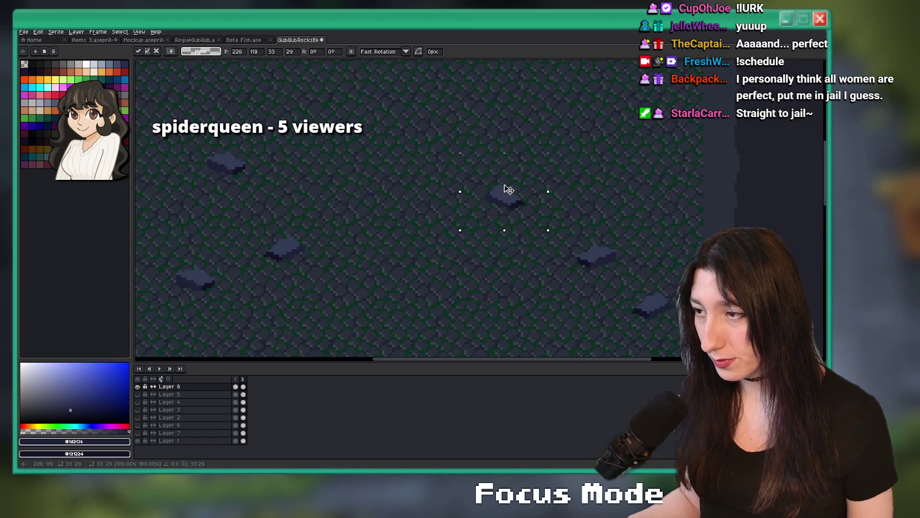
scroll(415, 321, down, 1)
scroll(435, 347, up, 2)
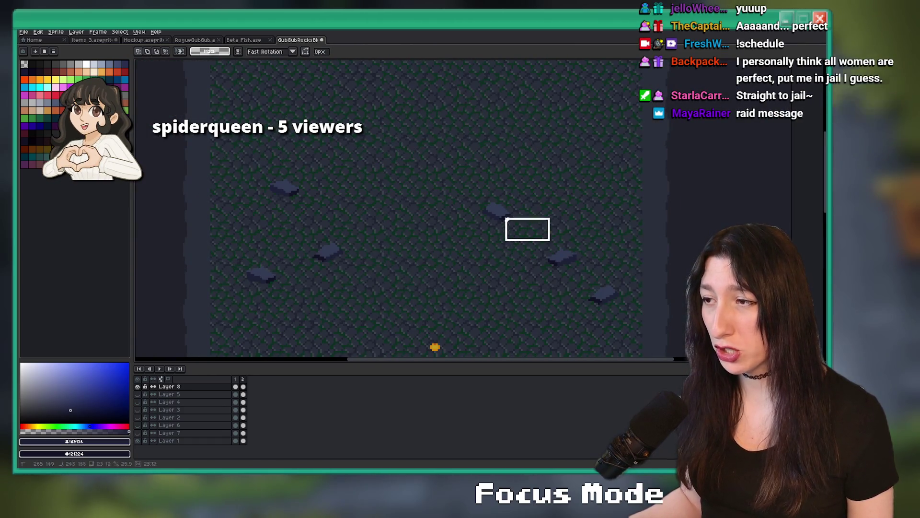
drag(499, 211, 487, 219)
scroll(446, 215, down, 2)
scroll(446, 216, up, 1)
mouse_move(334, 267)
mouse_down()
mouse_move(262, 233)
mouse_move(333, 243)
mouse_move(479, 215)
mouse_move(448, 202)
mouse_up()
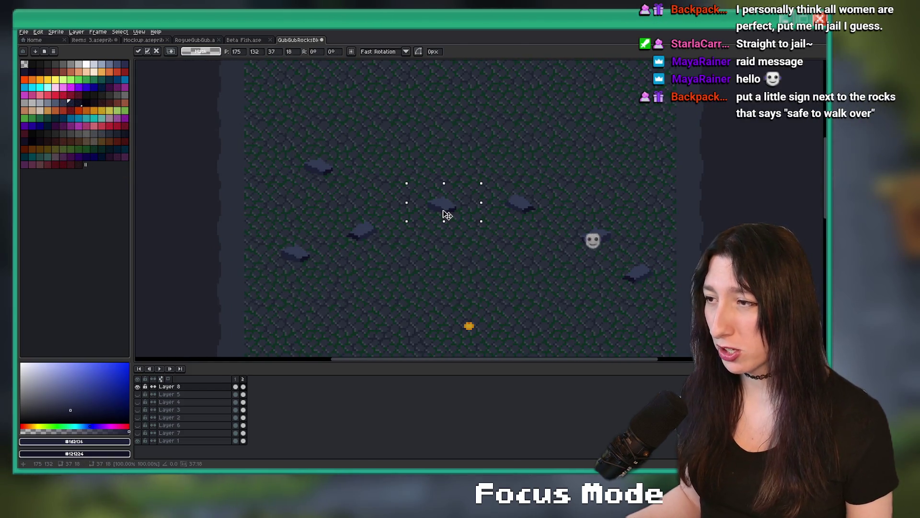
key(ctrl+d)
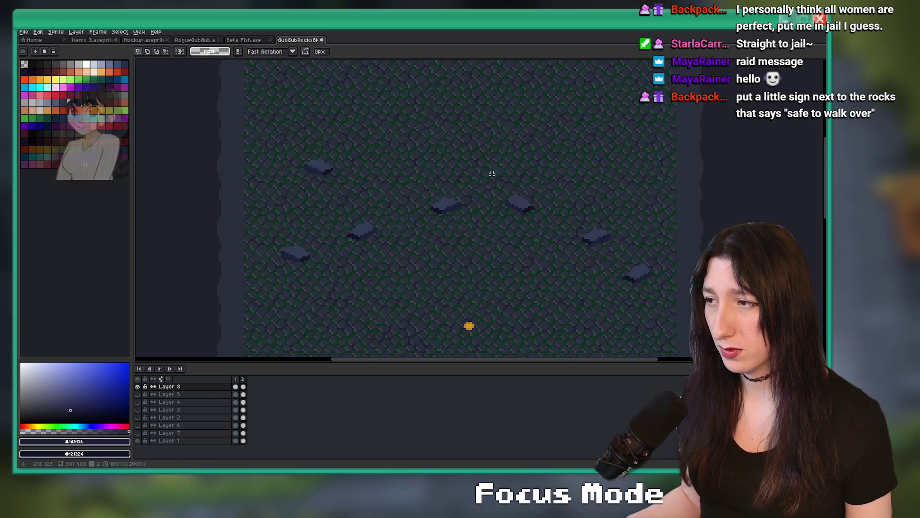
Reposition the remaining stones toward the top-left, leaving seven scattered across the upper half
scroll(479, 206, down, 3)
scroll(479, 206, up, 3)
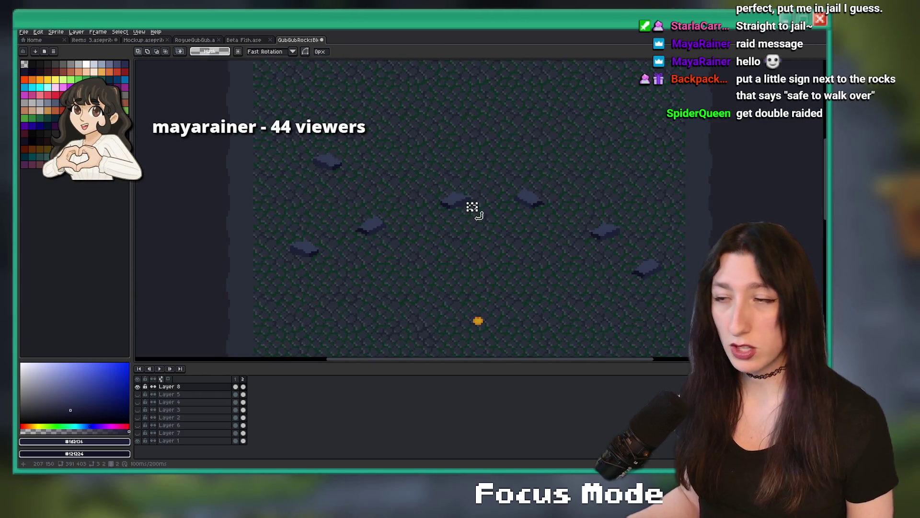
mouse_move(481, 224)
mouse_down()
mouse_move(434, 177)
mouse_move(446, 221)
mouse_up()
key(ctrl+d)
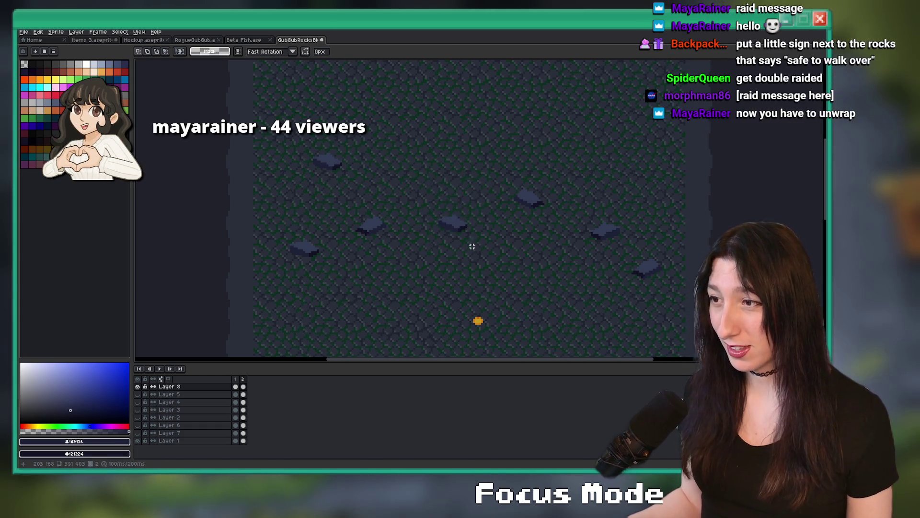
drag(478, 257, 430, 195)
drag(453, 225, 440, 208)
key(ctrl+d)
drag(331, 158, 331, 183)
key(ctrl+d)
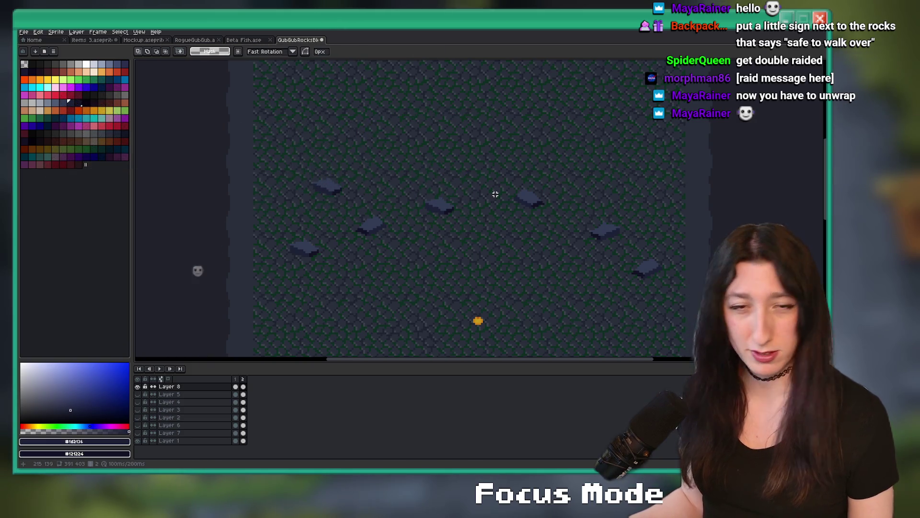
scroll(495, 194, down, 1)
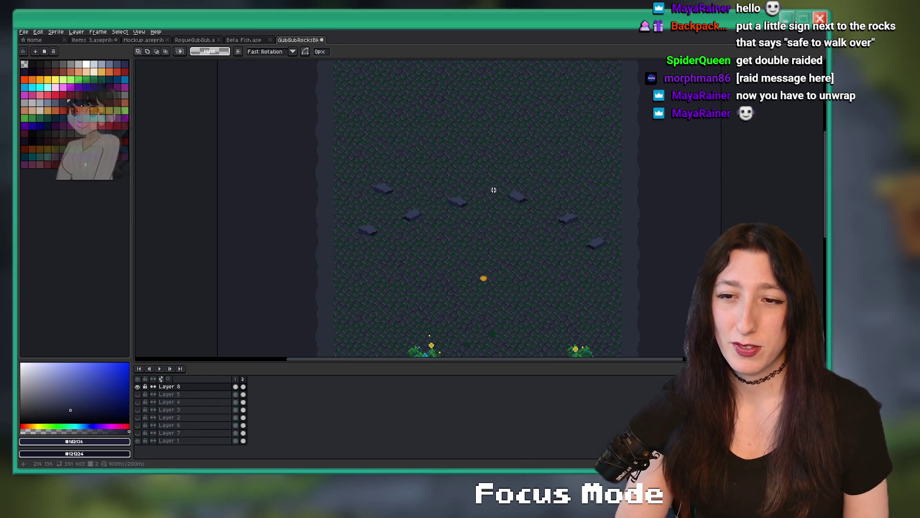
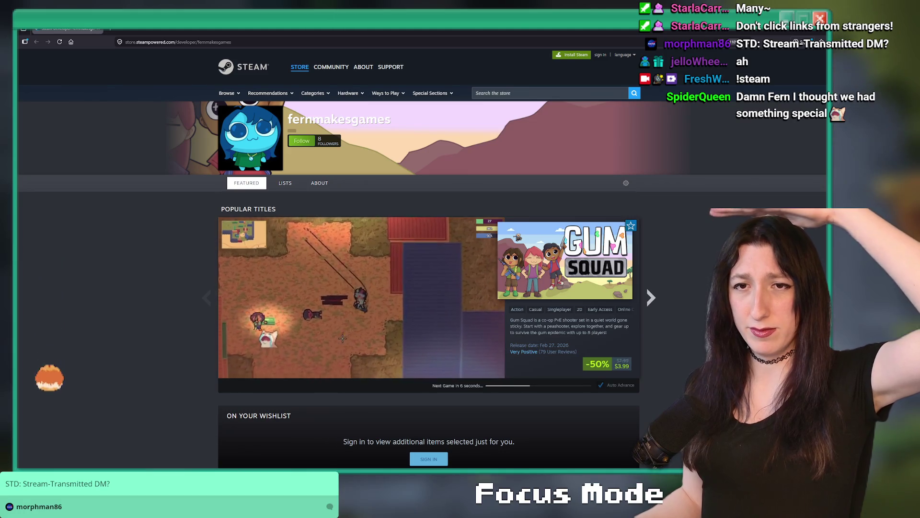
Browse the open page, then return to the cave tileset in Aseprite
mouse_move(331, 67)
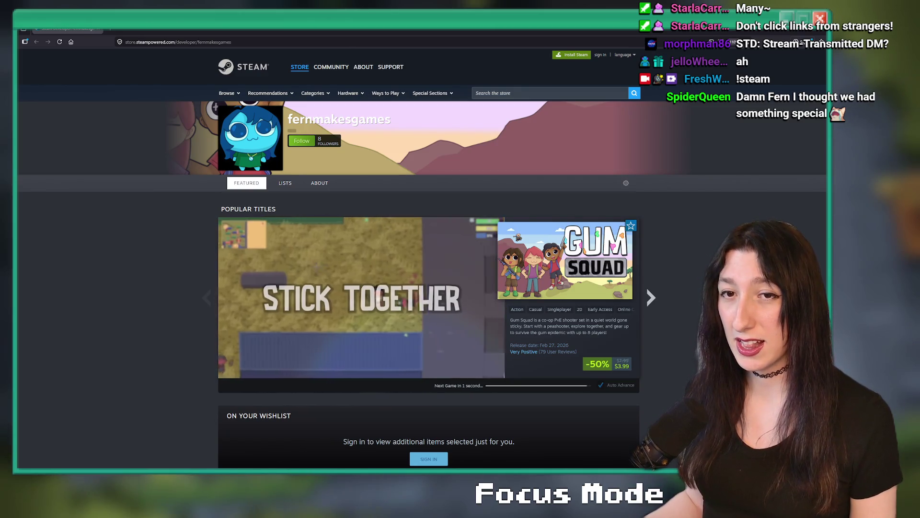
scroll(563, 214, down, 12)
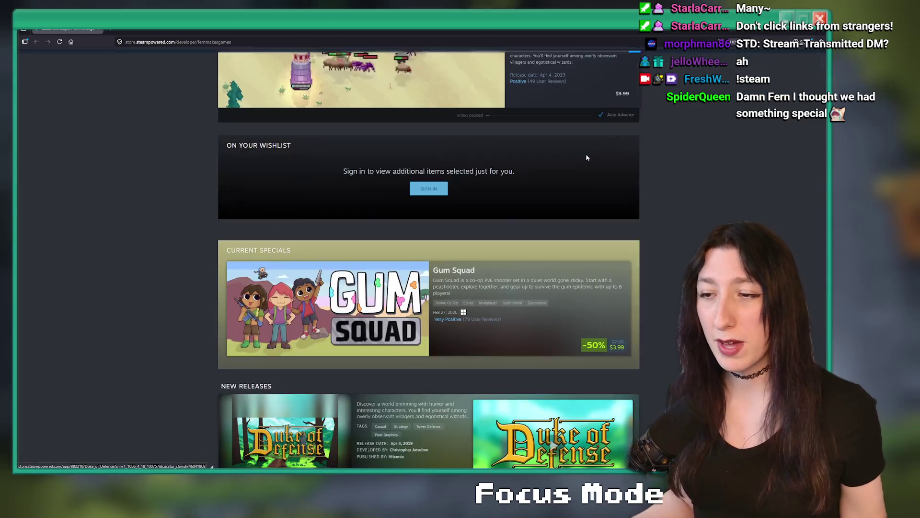
scroll(529, 188, down, 15)
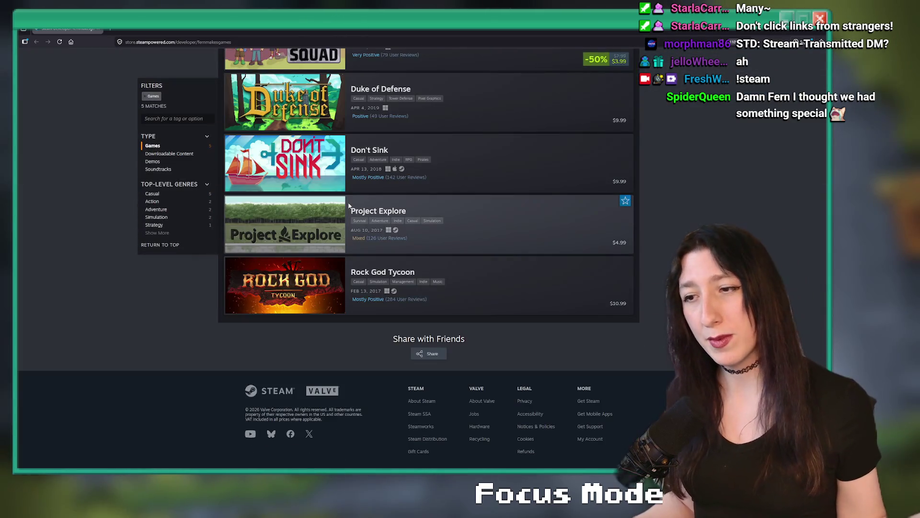
scroll(443, 242, up, 3)
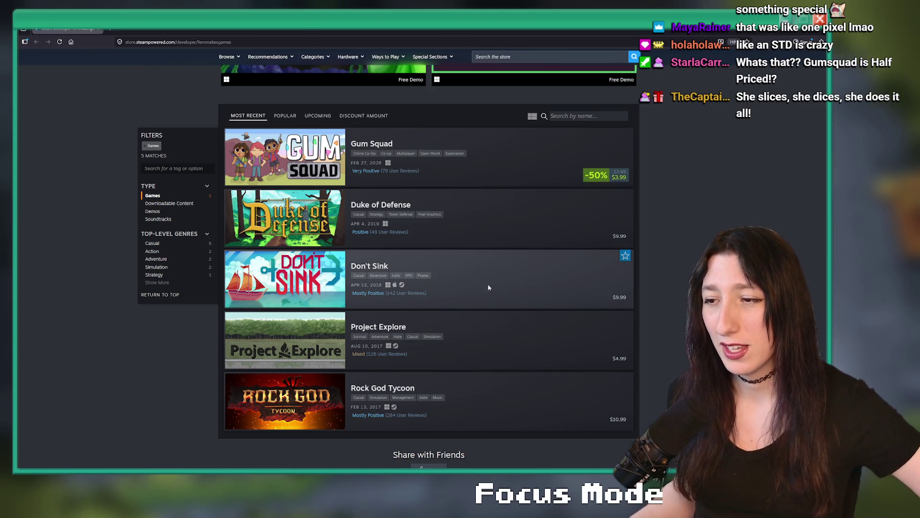
scroll(495, 379, down, 2)
scroll(489, 405, up, 6)
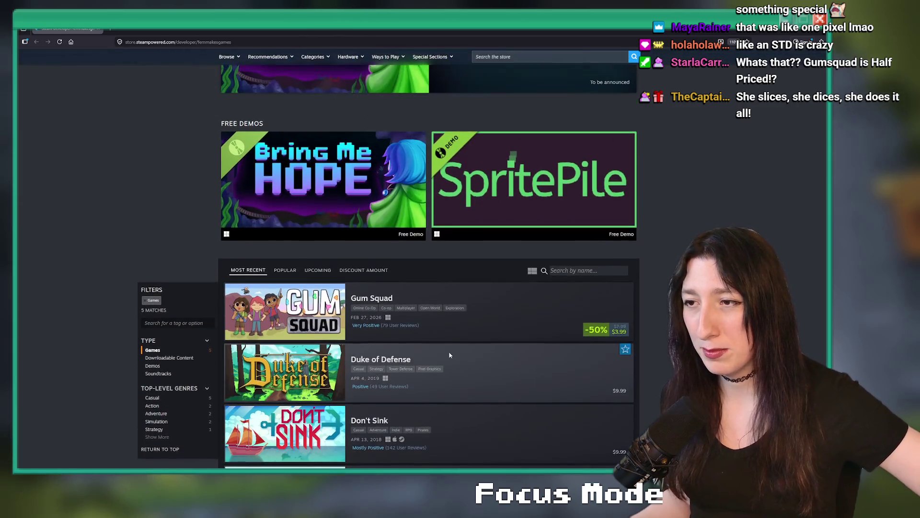
scroll(441, 352, up, 2)
scroll(431, 331, up, 5)
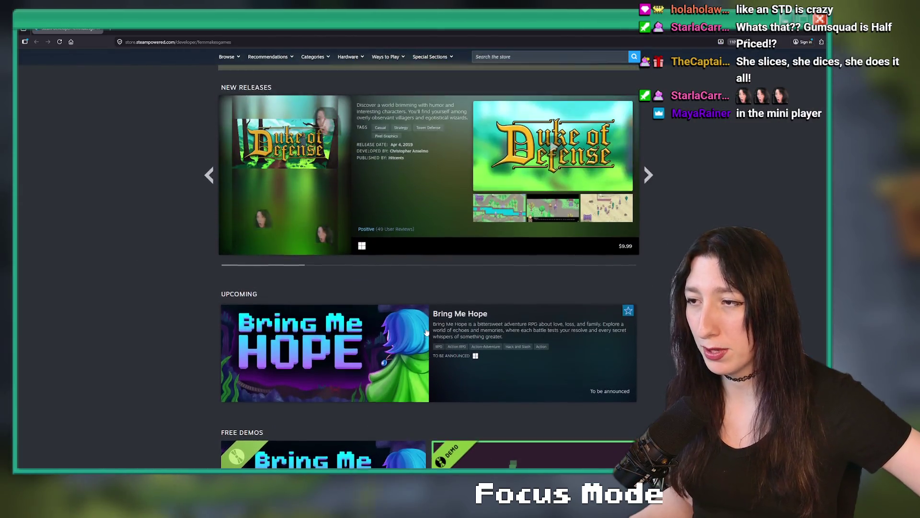
scroll(431, 324, up, 10)
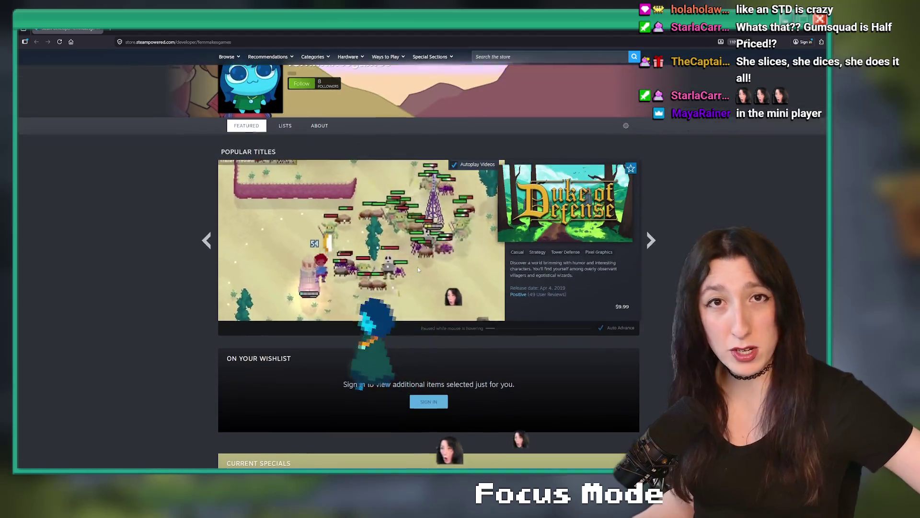
key(alt+Tab)
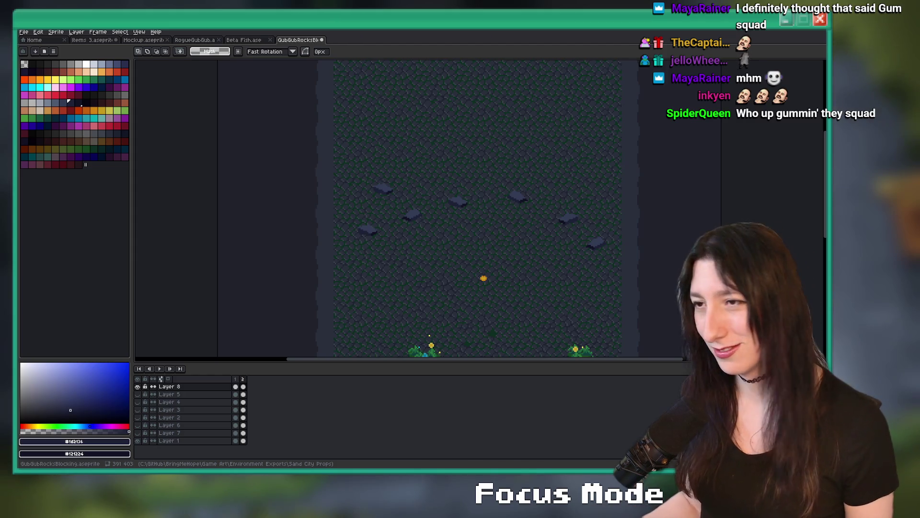
Make all layers visible and clear the frame-2 cels of Layers 5–7
scroll(489, 202, down, 2)
scroll(489, 201, up, 2)
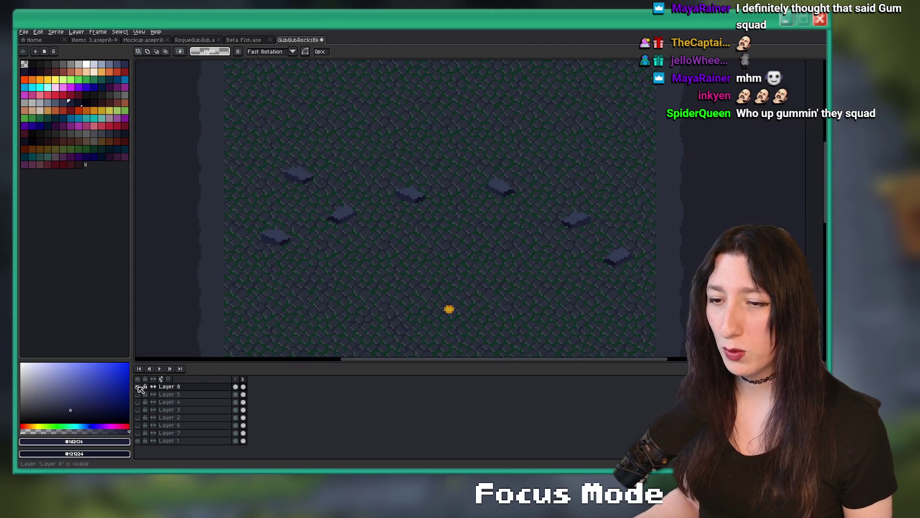
click(238, 387)
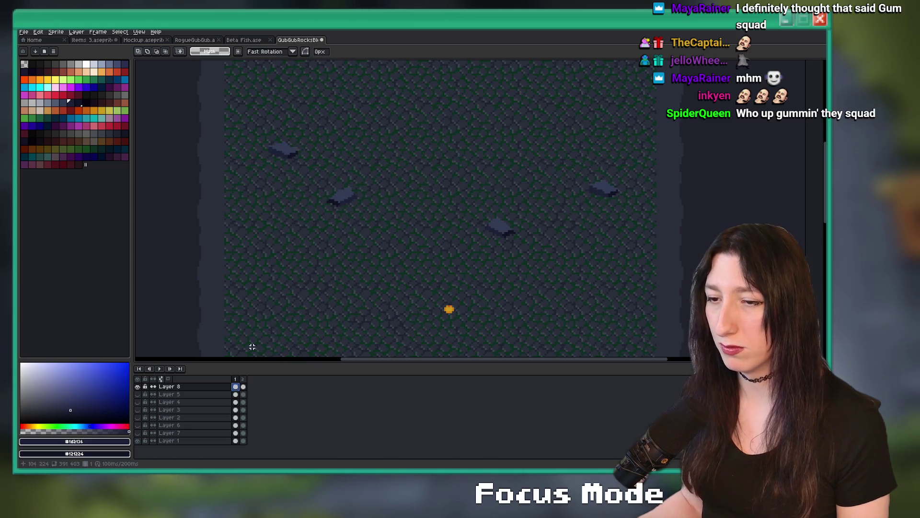
click(138, 380)
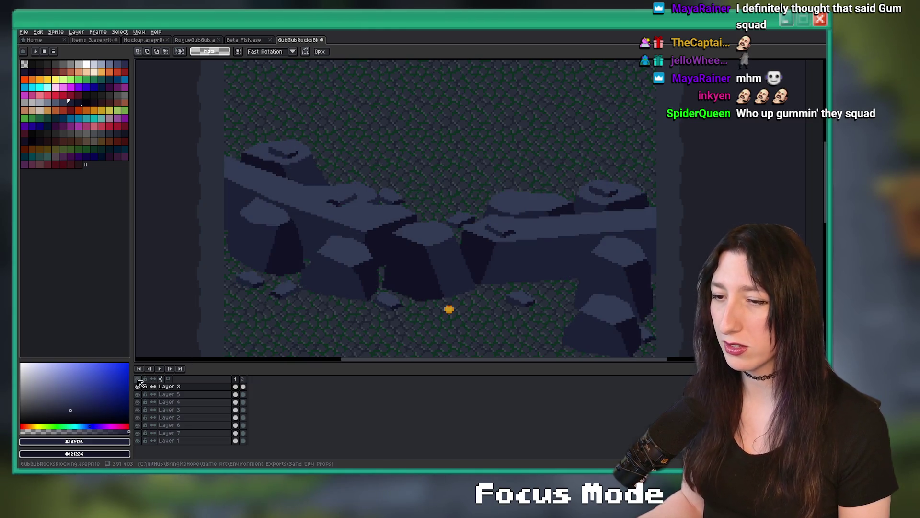
drag(247, 395, 243, 433)
key(Delete)
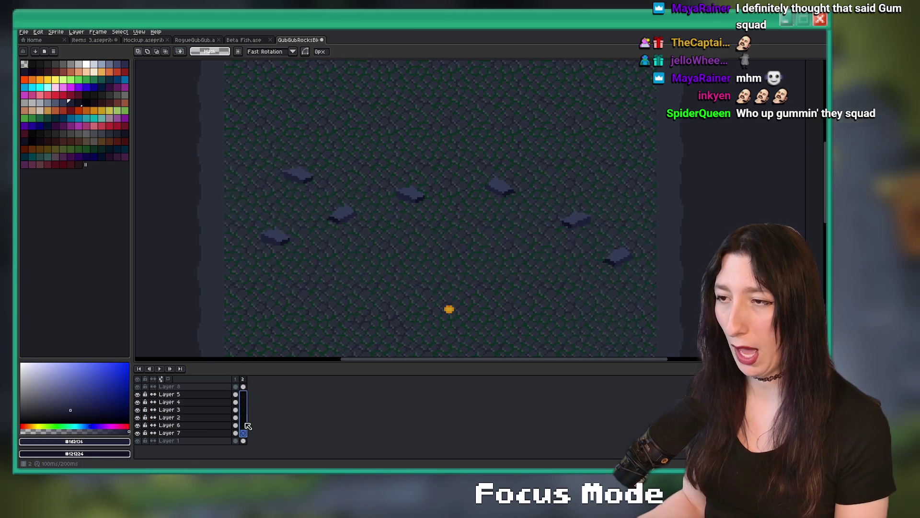
click(236, 387)
scroll(313, 173, down, 2)
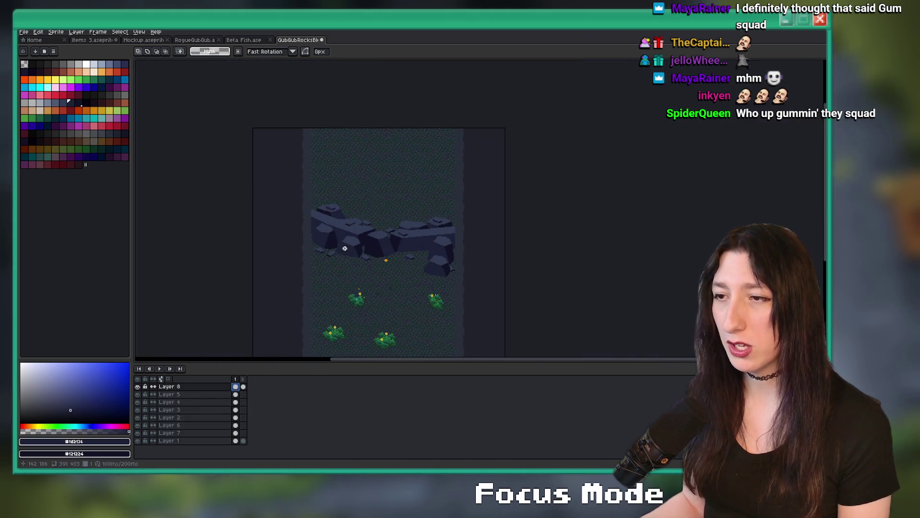
Return to Layer 8's large rock-wall frame, hide the cave floor, and open the Sprite menu
key(Right)
scroll(380, 228, up, 1)
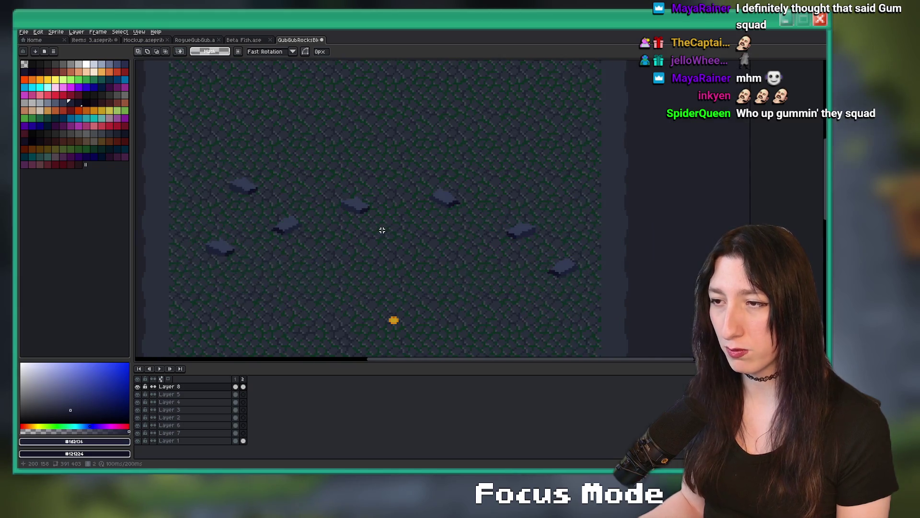
scroll(360, 141, up, 1)
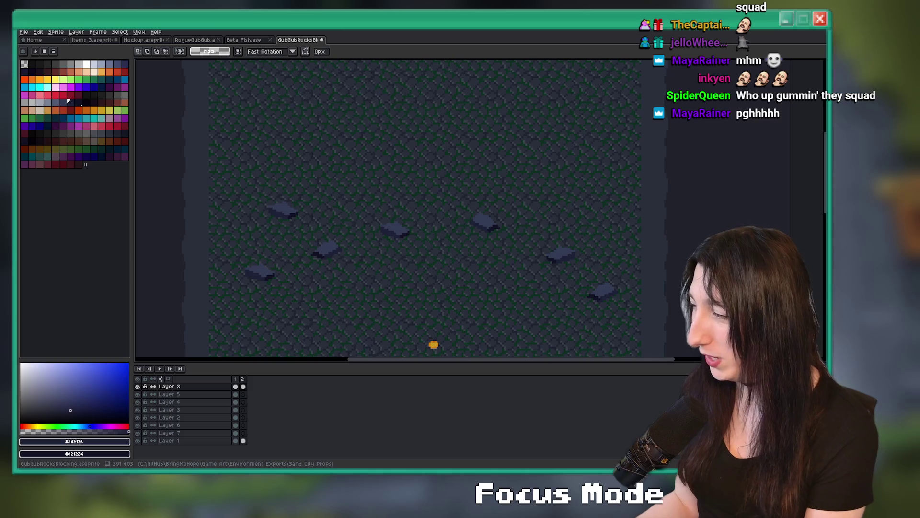
click(235, 387)
key(minus)
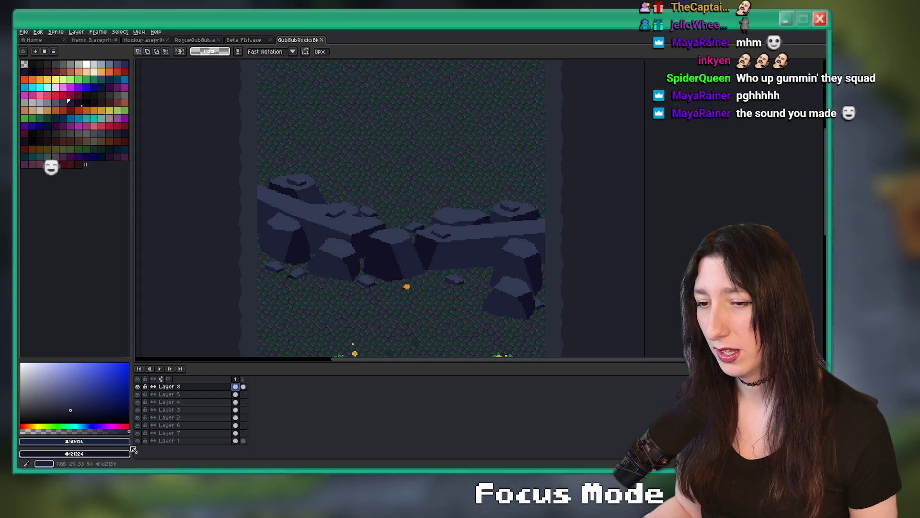
click(137, 440)
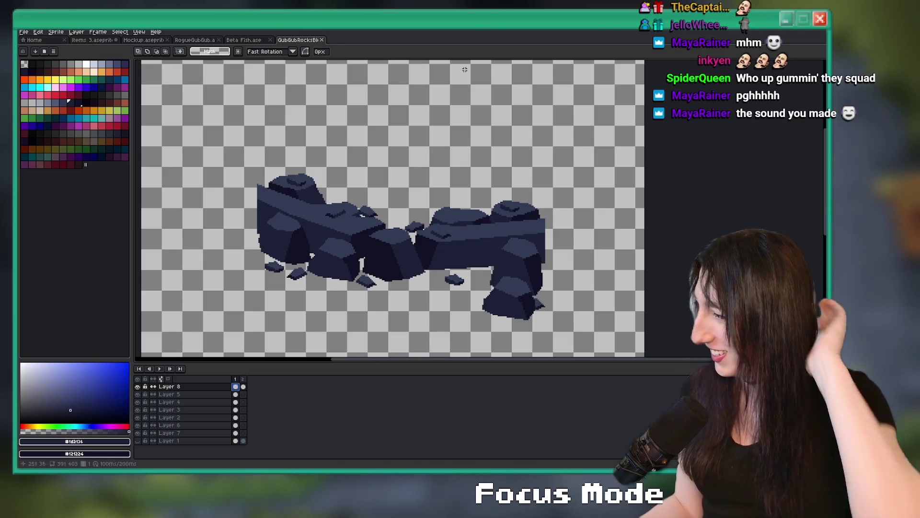
click(57, 32)
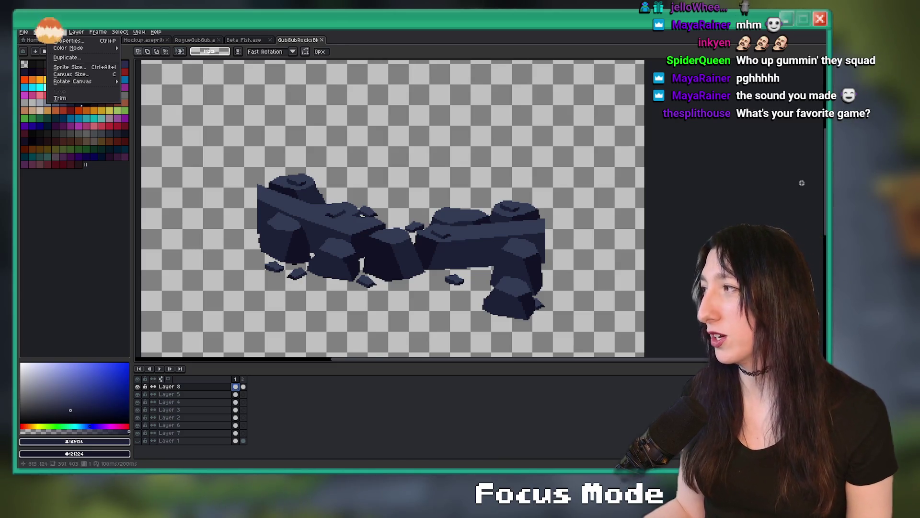
Launch Steam from Windows search and open Teardown from the Library's Recent games
key(super)
text(steam)
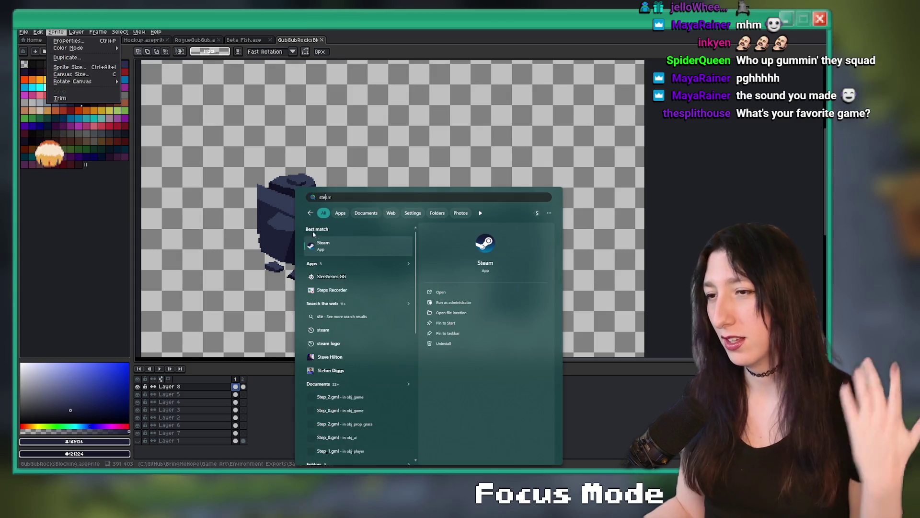
click(327, 243)
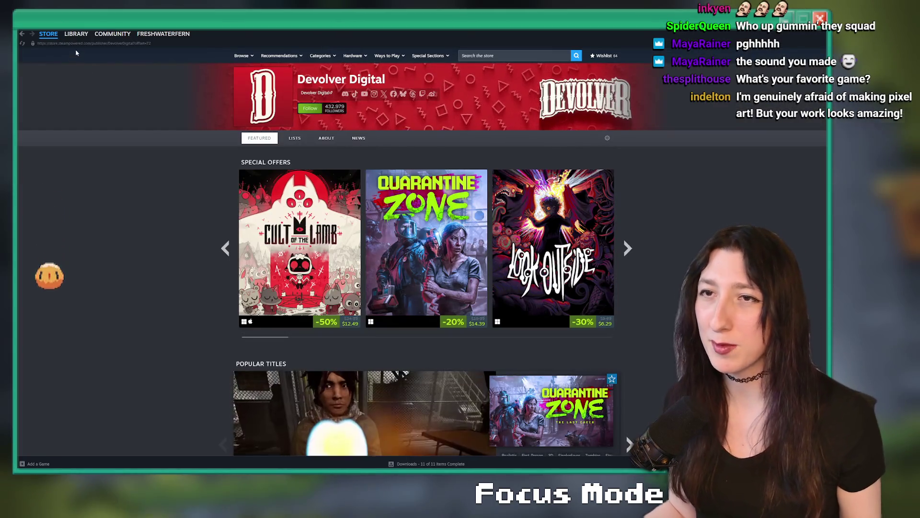
click(76, 34)
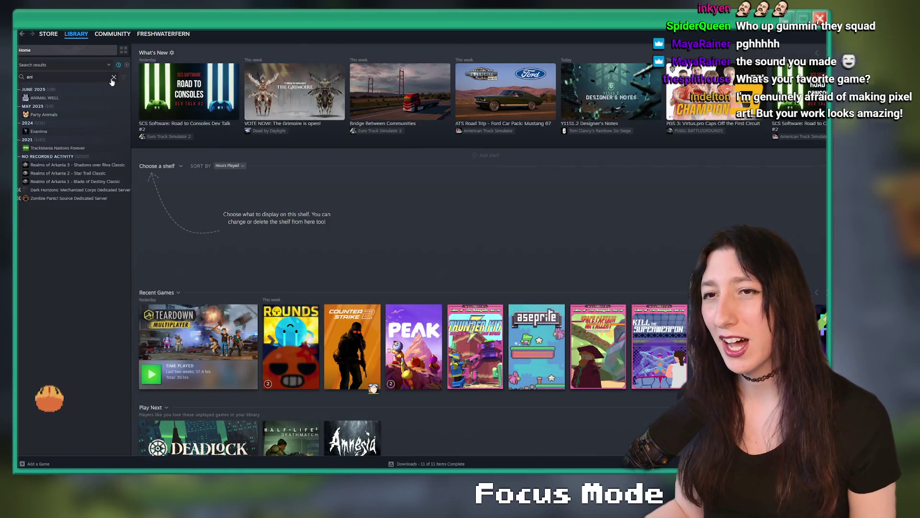
scroll(111, 138, up, 6)
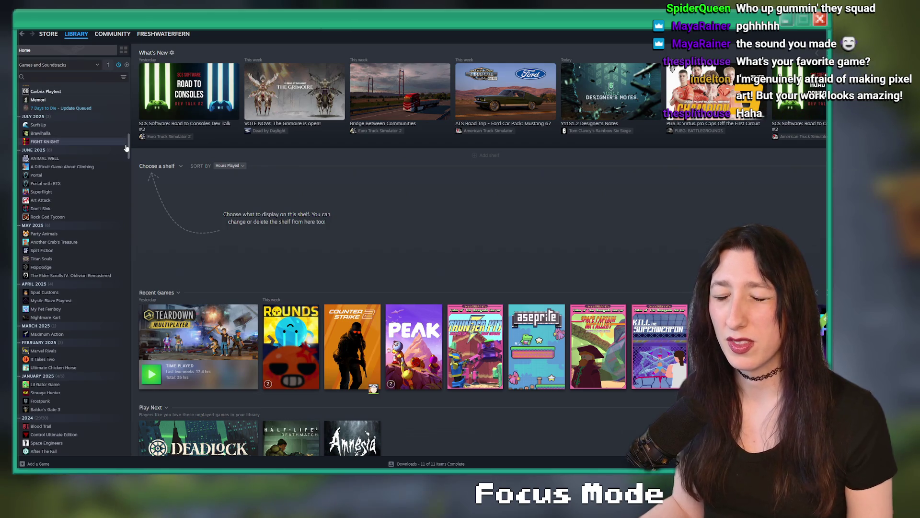
drag(128, 148, 128, 84)
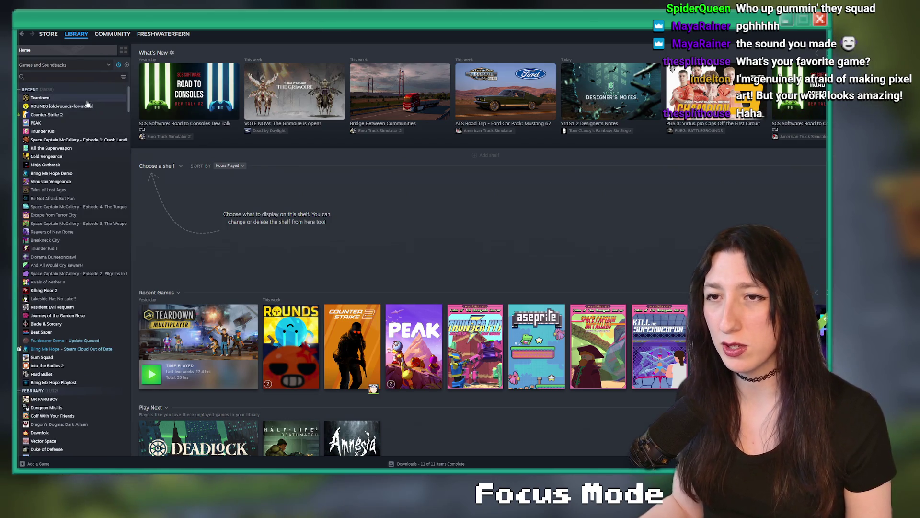
click(87, 99)
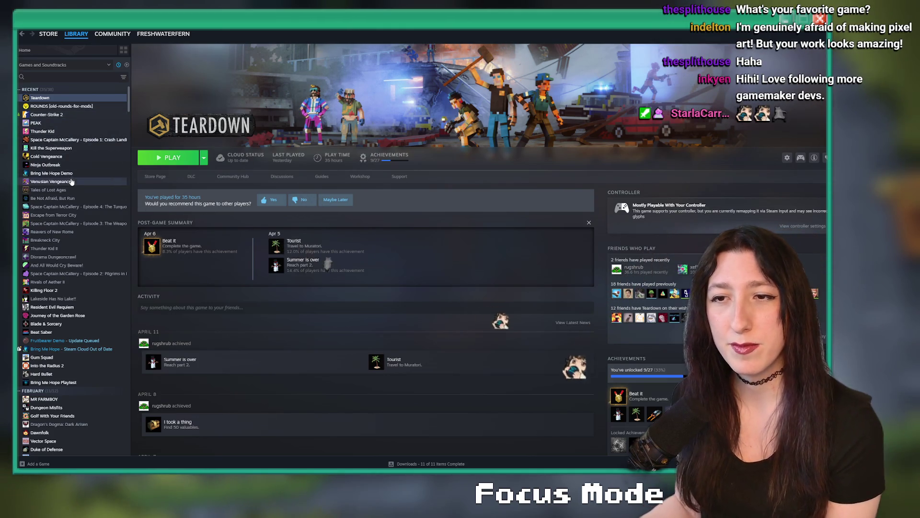
scroll(36, 229, down, 3)
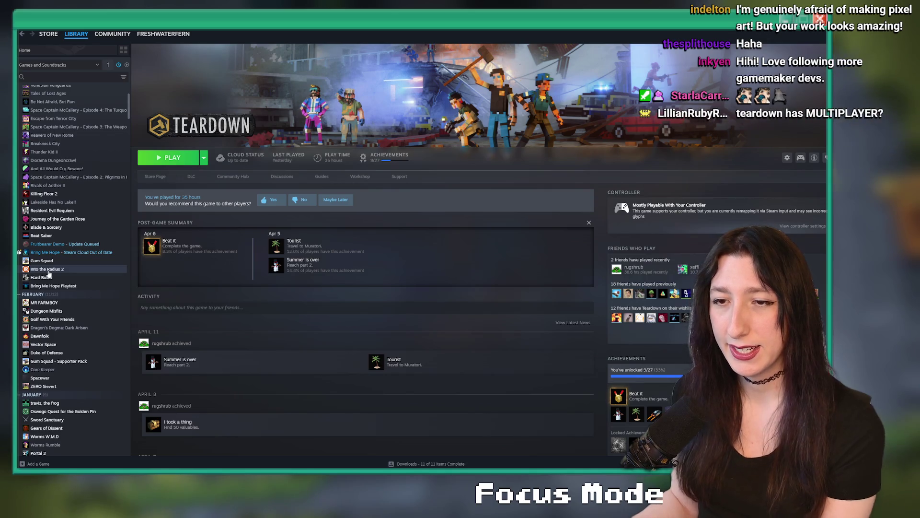
scroll(47, 259, down, 2)
scroll(52, 249, down, 1)
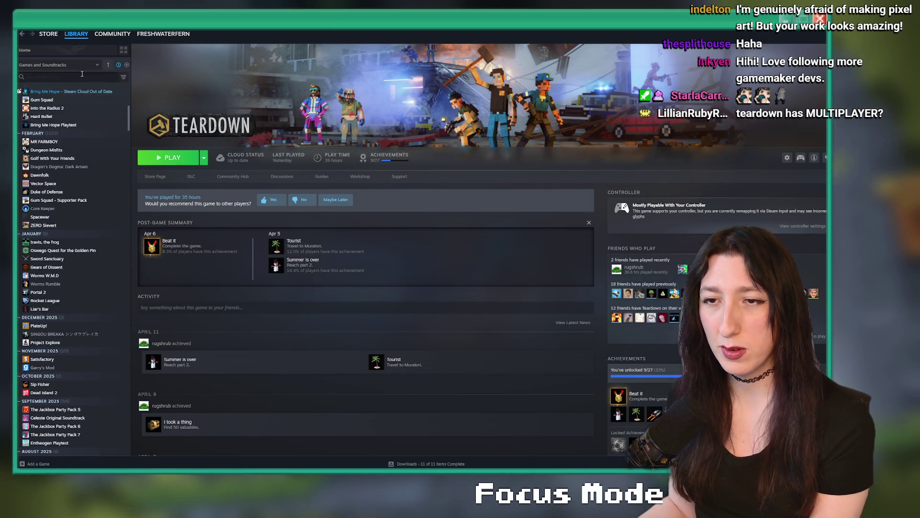
scroll(53, 158, down, 1)
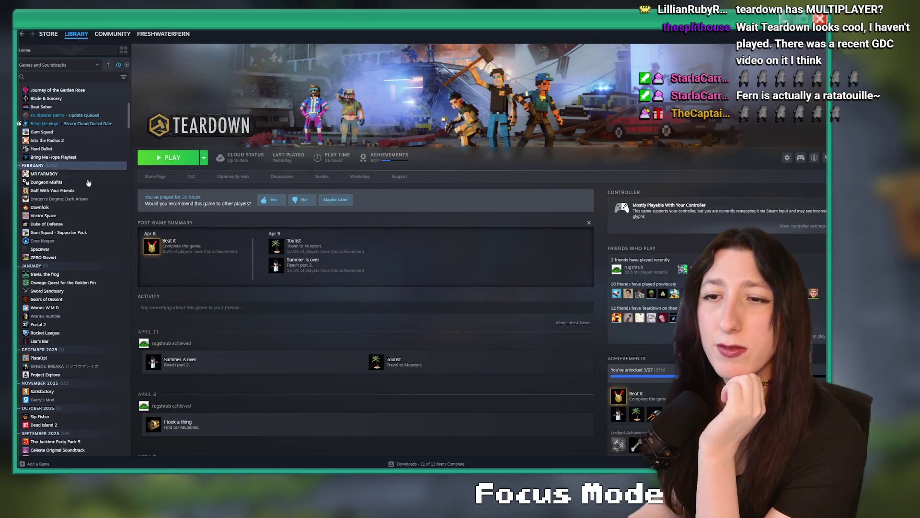
scroll(72, 244, down, 1)
scroll(72, 244, down, 5)
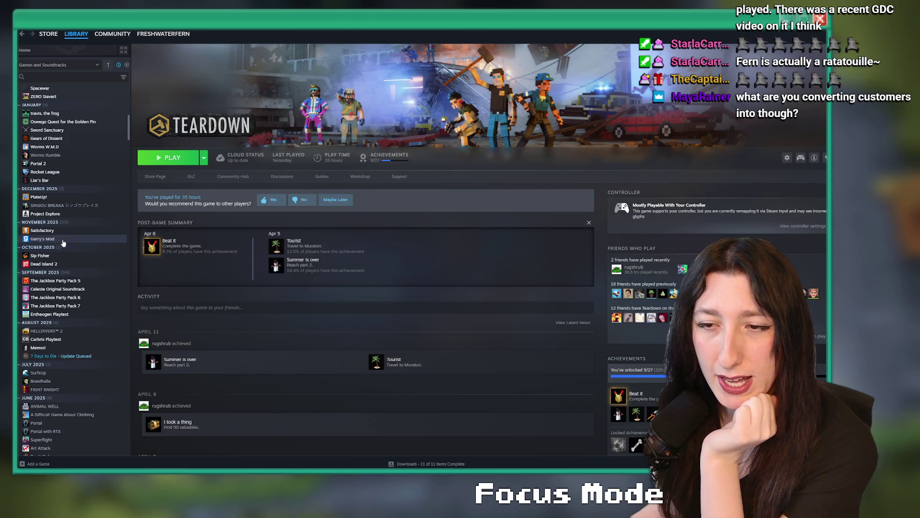
Look at the Satisfactory and ANIMAL WELL game pages in the library
click(61, 230)
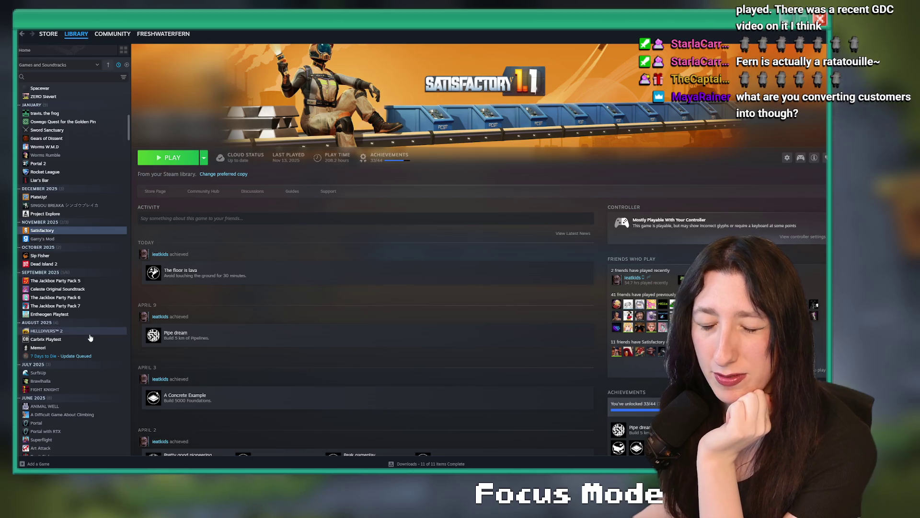
scroll(72, 342, down, 3)
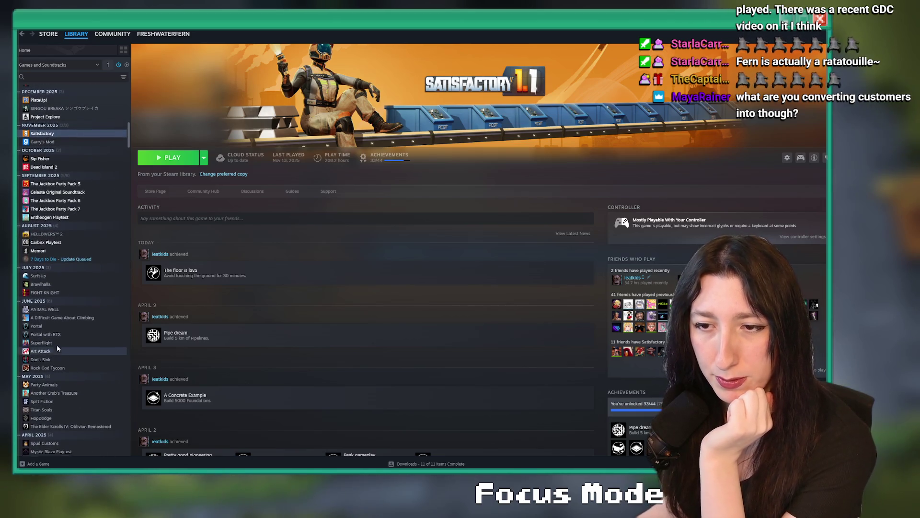
scroll(58, 348, down, 2)
click(46, 245)
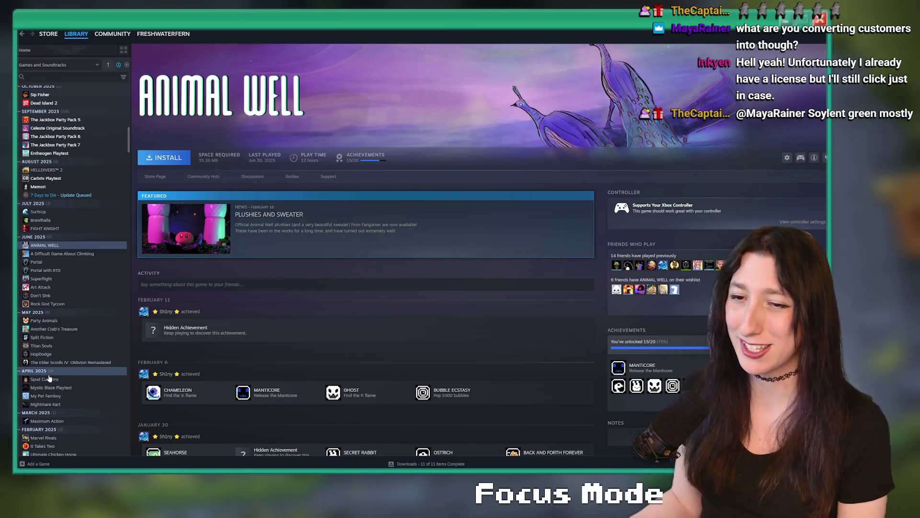
Open Another Crab's Treasure's store page and play its launch trailer full screen
click(53, 329)
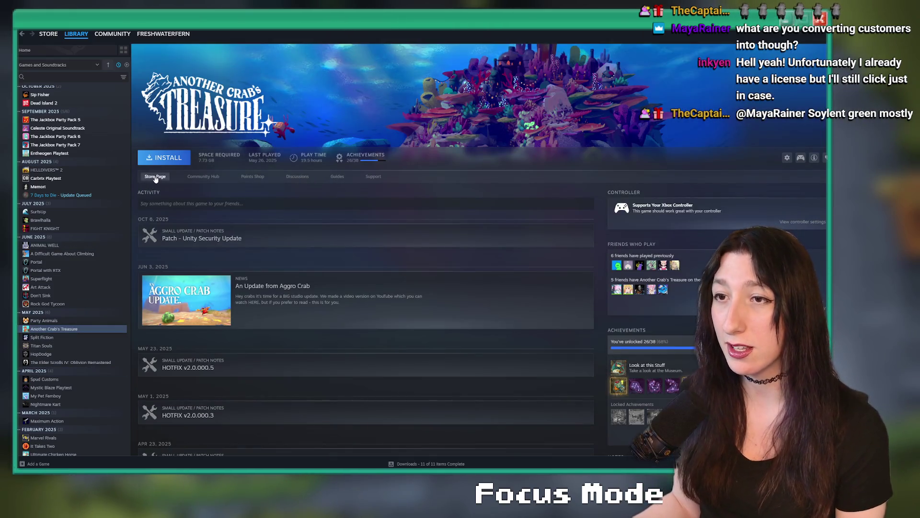
click(155, 177)
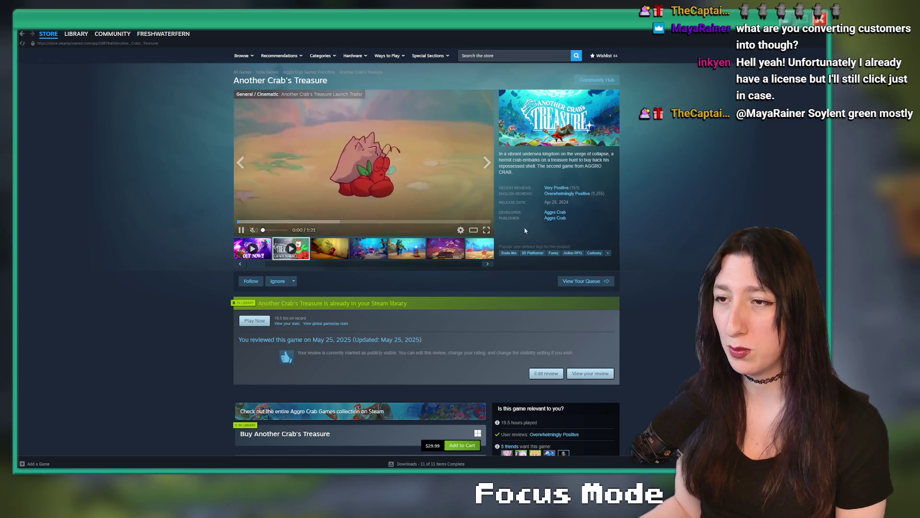
click(486, 230)
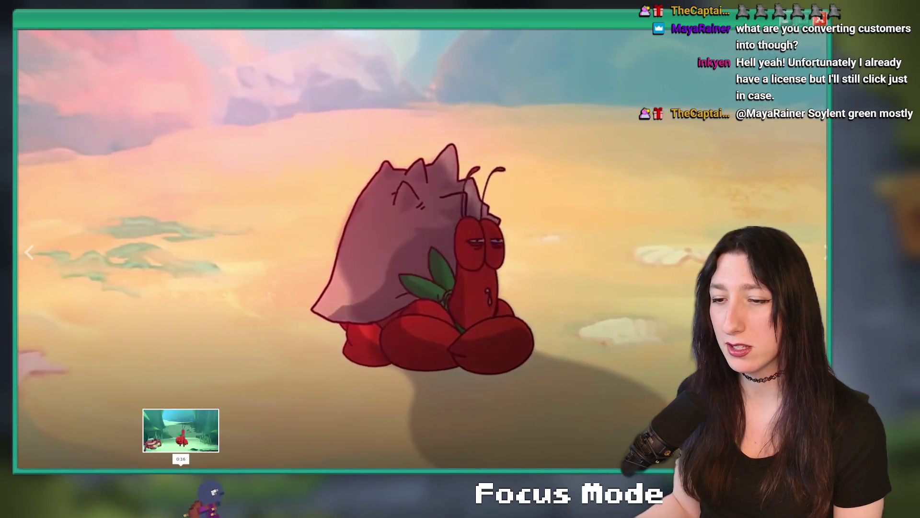